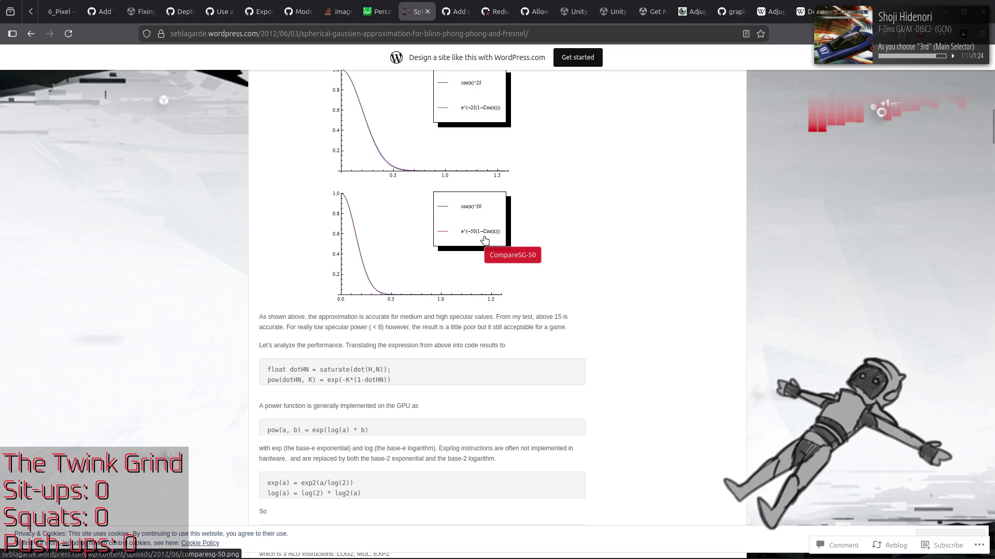
Add a new expression S = 1 − x to the Perceptual Lightness Formulae graph in Desmos
left_click(377, 12)
left_click(109, 293)
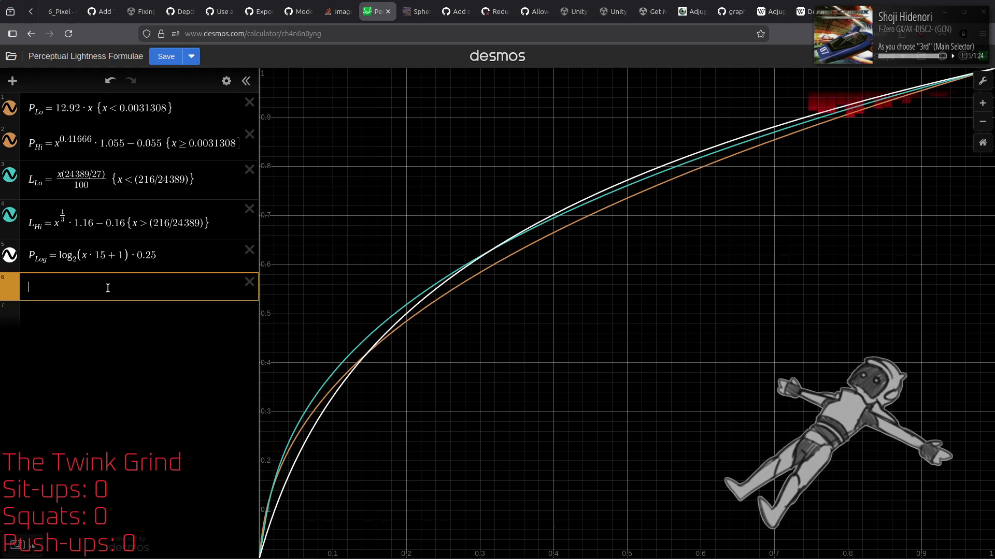
type("S=")
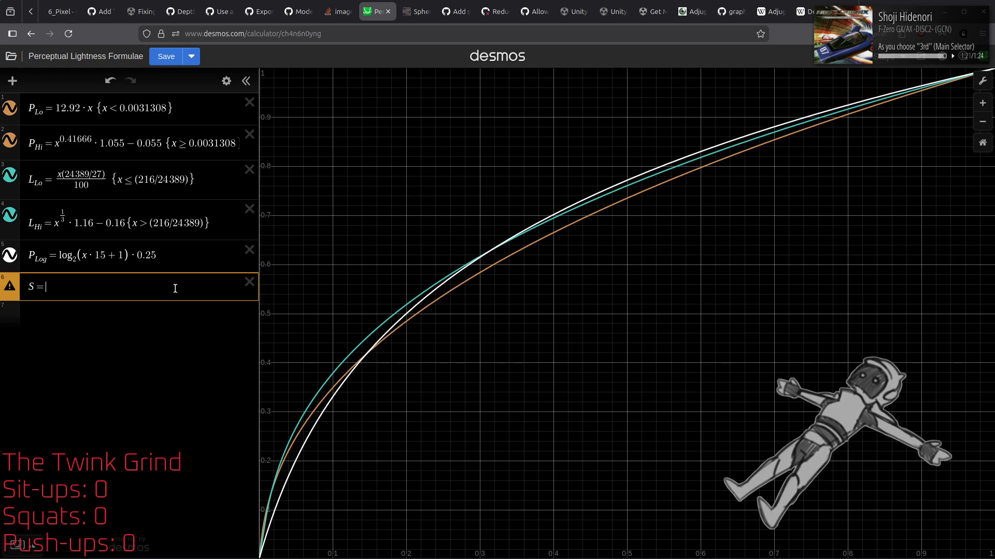
type("1-x")
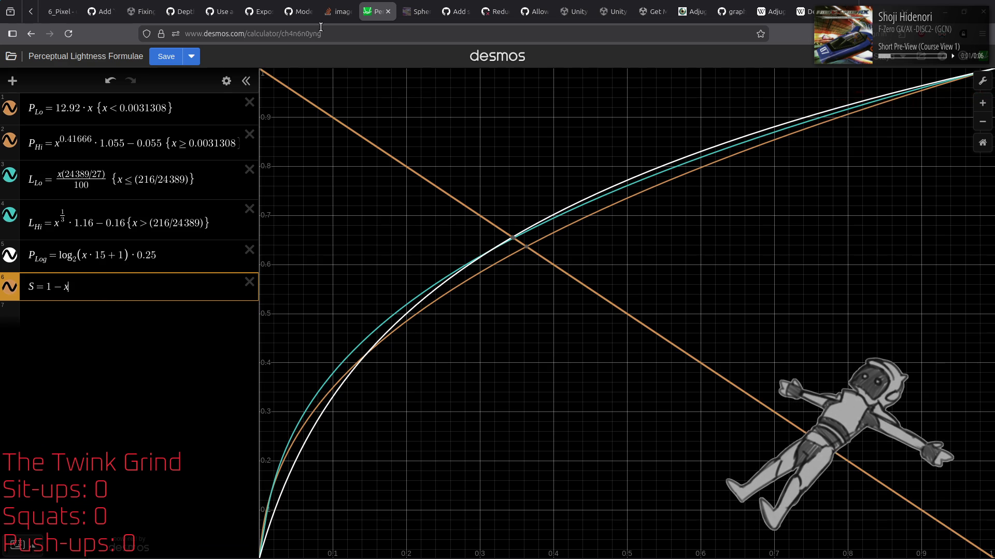
Glance at the Stack Overflow and Spherical Gaussian tabs, then select the 1 − x part of S in Desmos
left_click(337, 10)
left_click(417, 11)
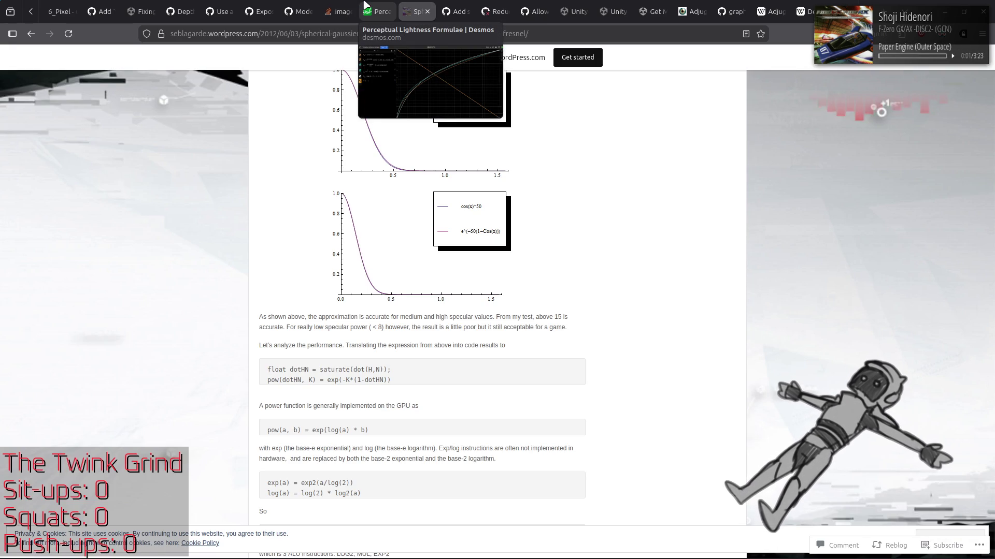
left_click(365, 7)
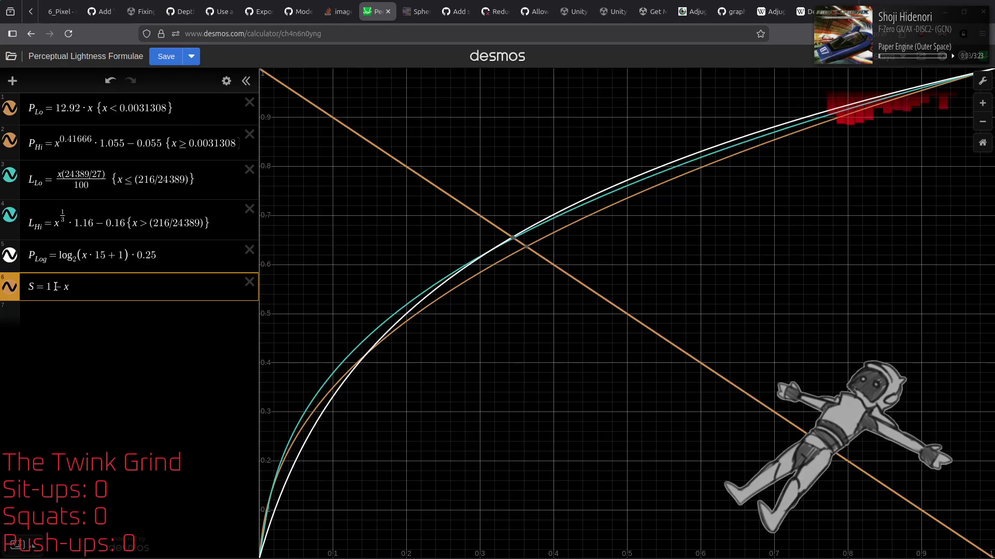
left_click_drag(75, 284, 44, 286)
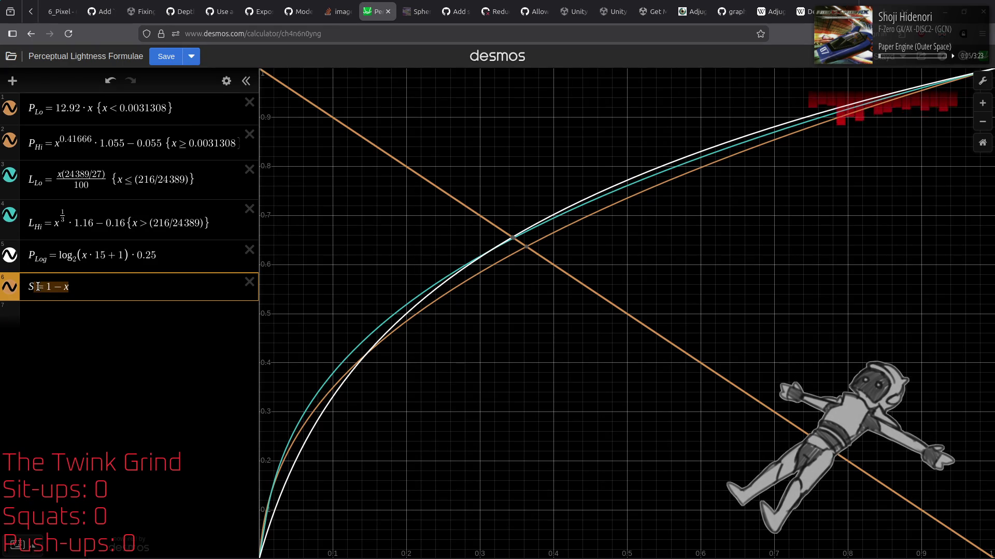
Replace 1 − x so S reads e^(−2.4(1−x)), then view the Spherical Gaussian article
key("BackSpace")
type("e^")
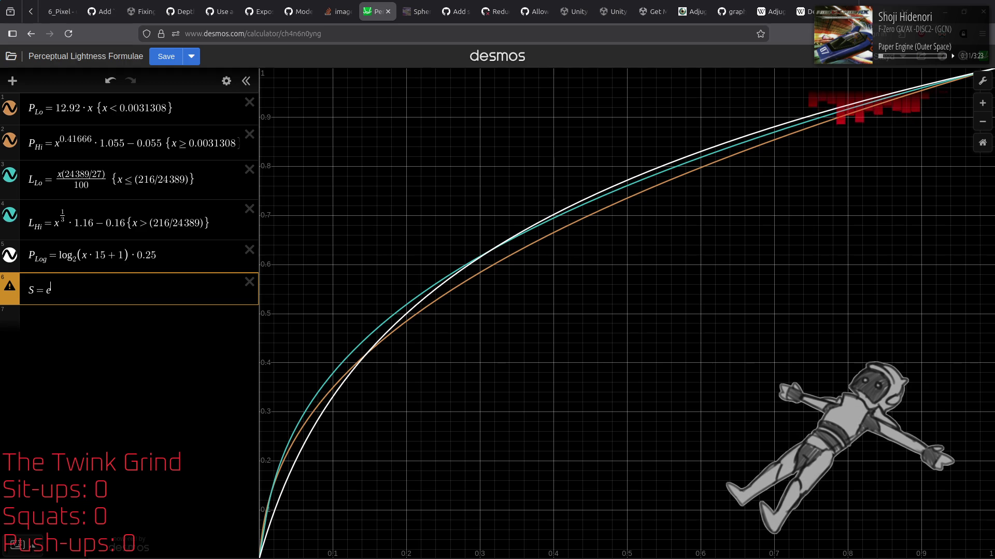
type("-2.4")
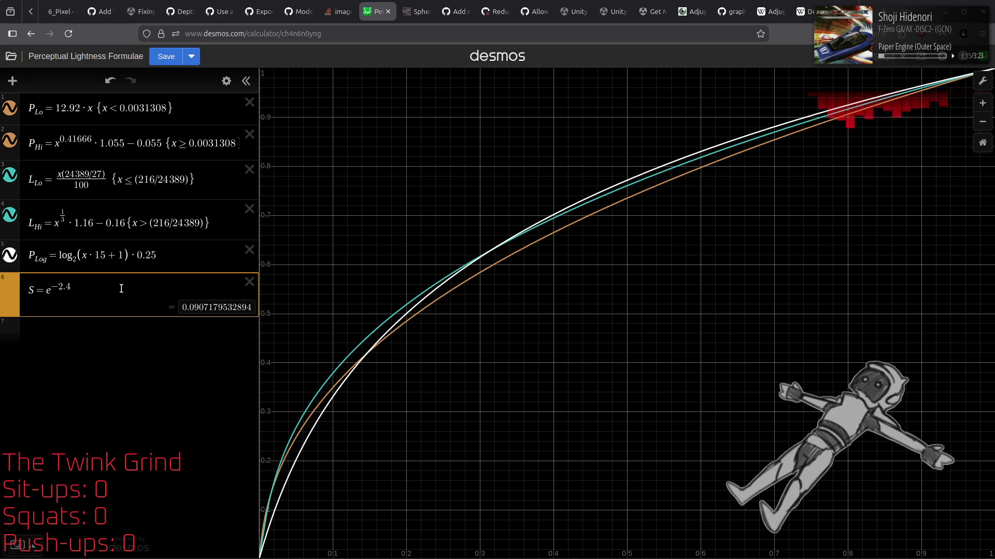
type("(1 -x")
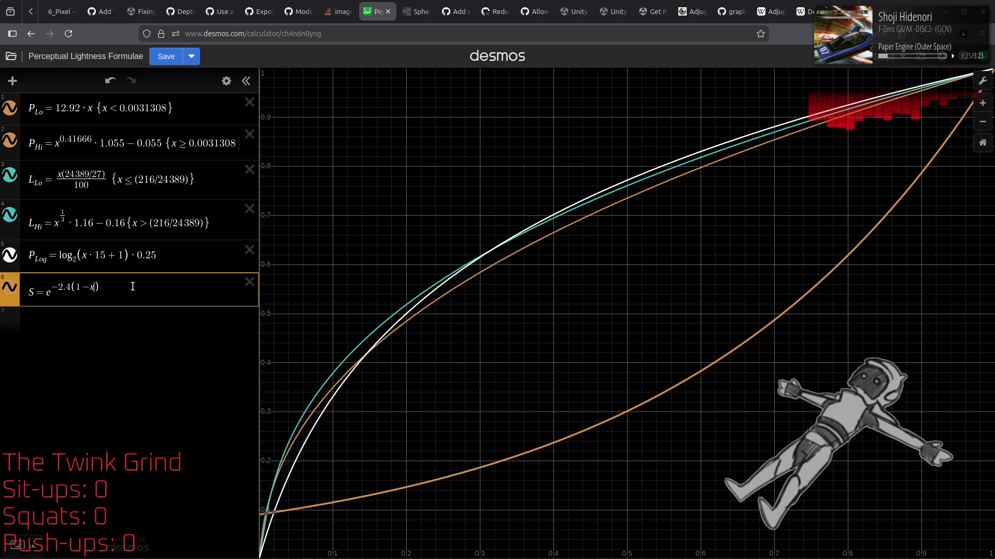
left_click(422, 4)
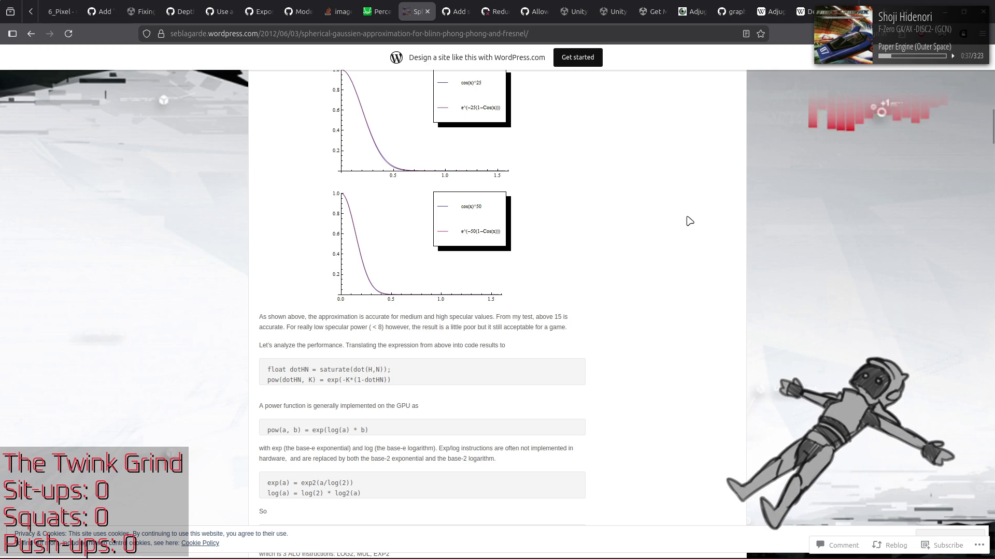
Read down the Spherical Gaussian article to its (k+0.775) 'Let's compare' plots, then return to Desmos
scroll(690, 221, "down", 5)
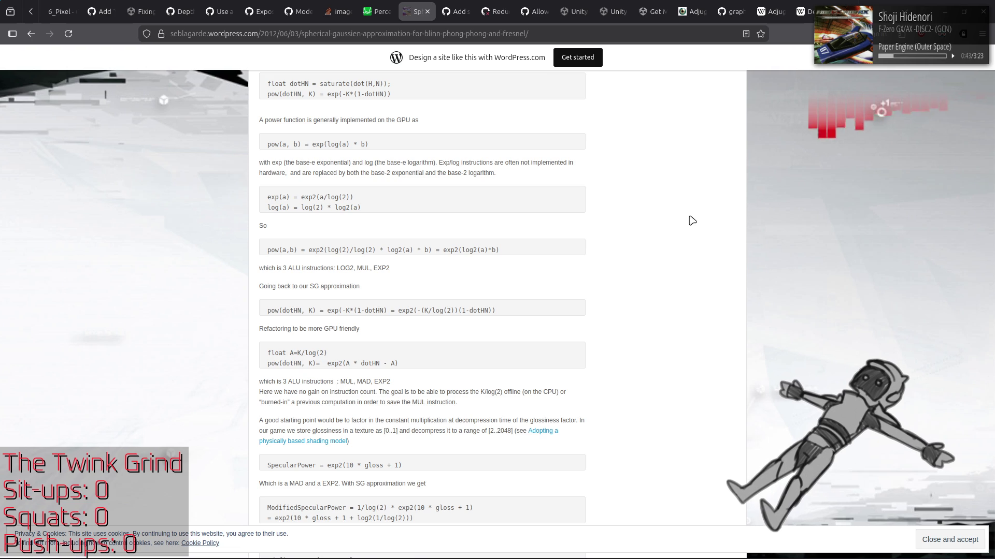
scroll(692, 220, "down", 5)
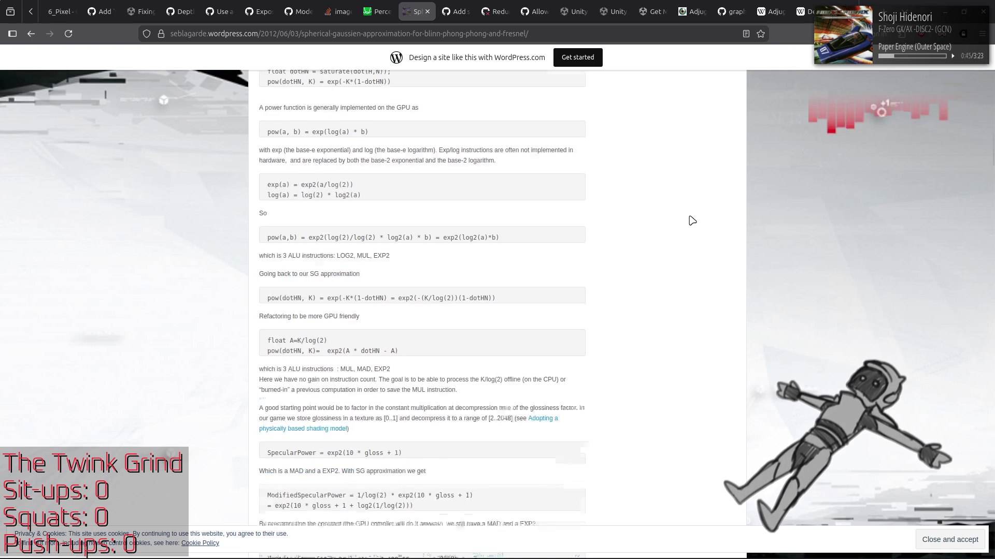
scroll(692, 220, "down", 3)
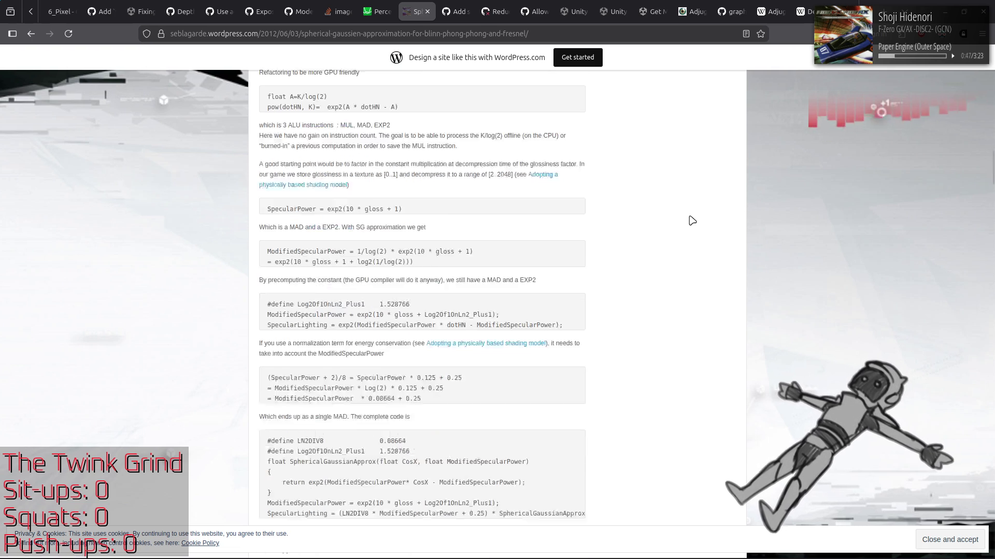
scroll(692, 221, "down", 5)
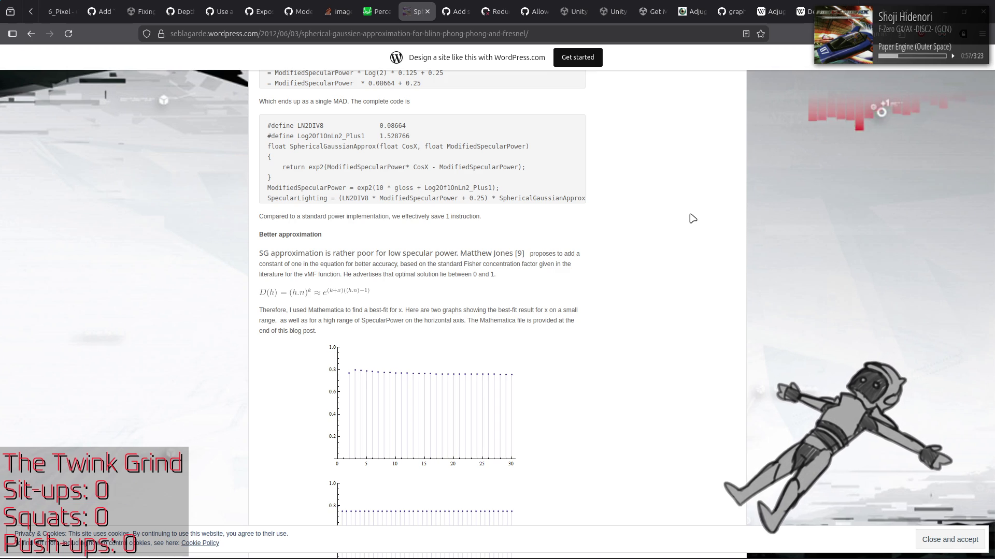
scroll(693, 219, "down", 10)
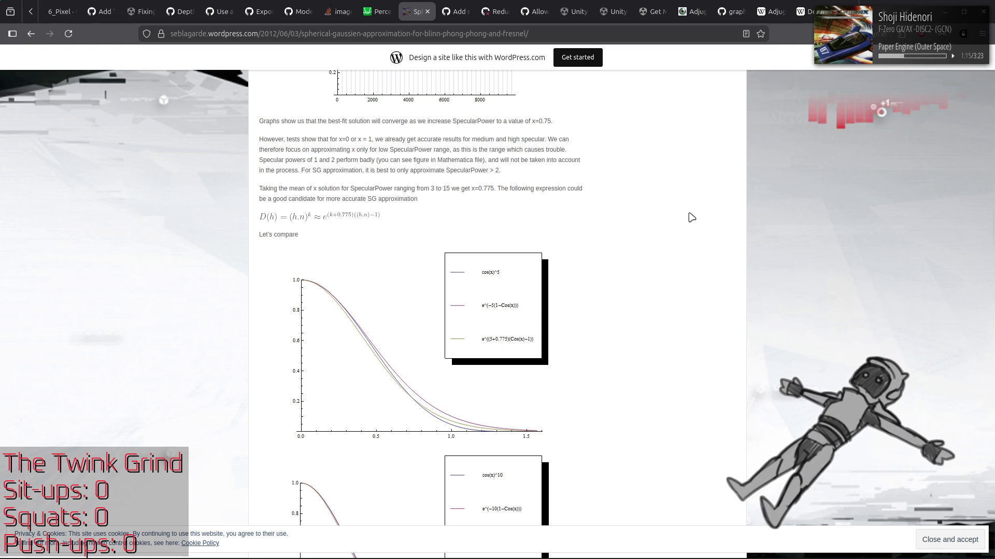
left_click(388, 6)
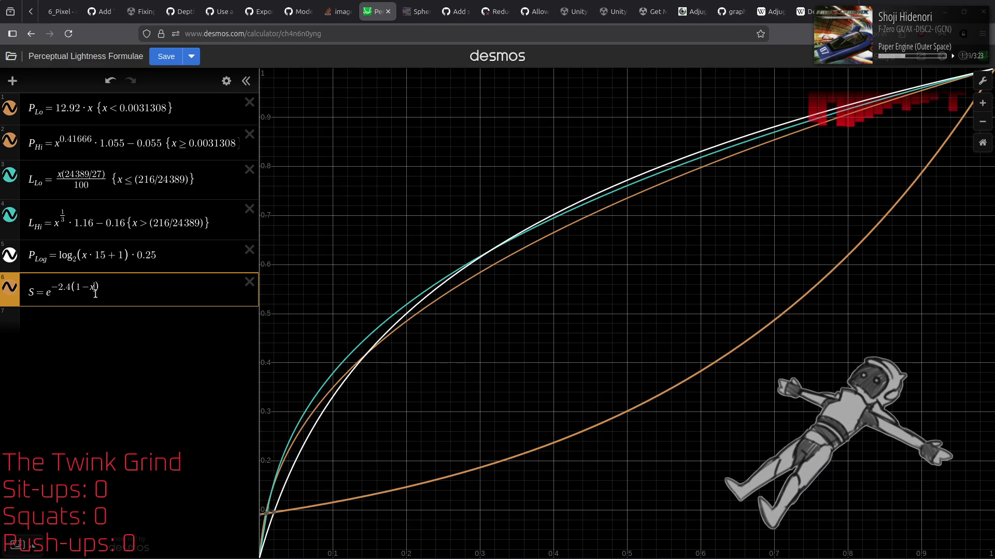
Rename expression 6 from S to S₁
left_click(60, 321)
left_click(30, 293)
type("_1")
Add S₂ = e^((2.4+0.775)(x−1)) after checking the formula against the Spherical Gaussian article
left_click(52, 323)
type("S_2")
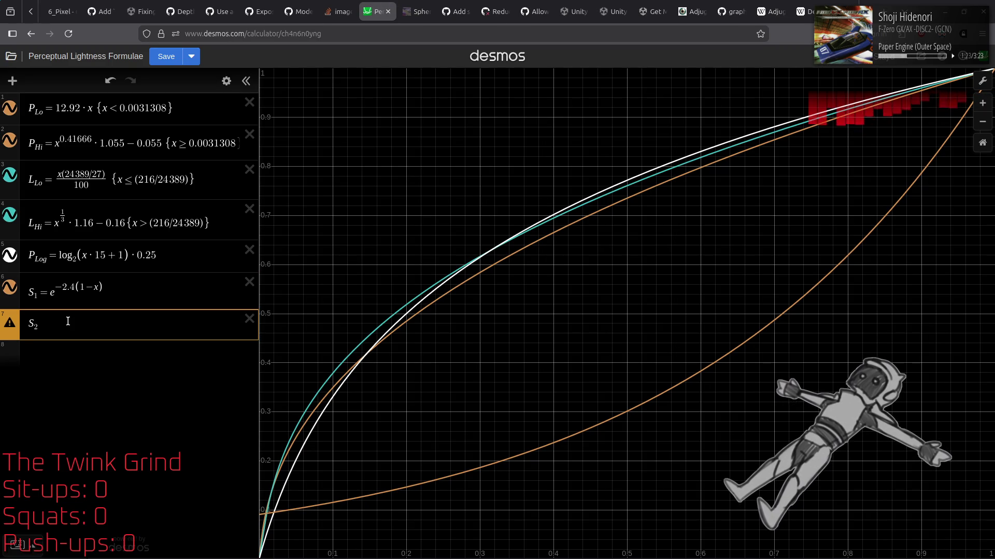
type("=")
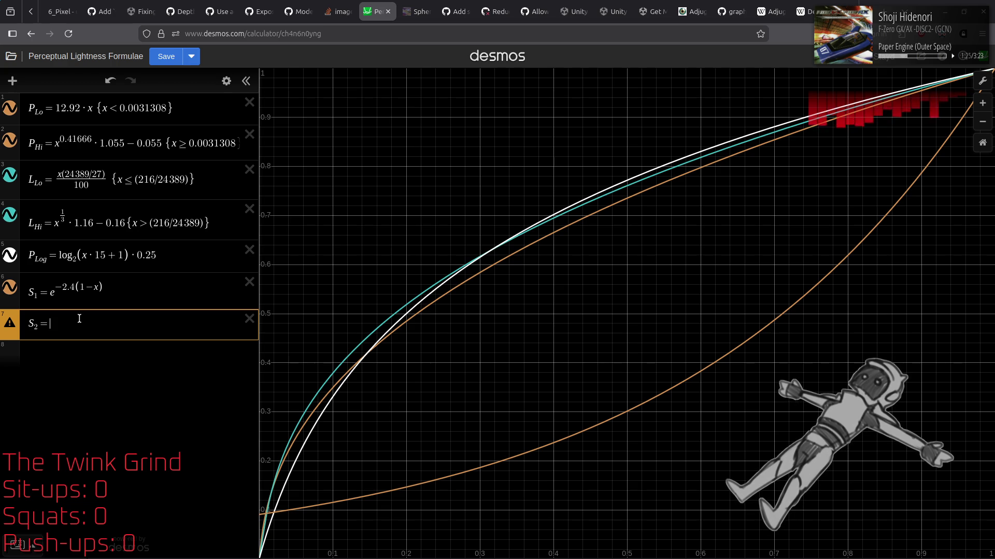
type("e")
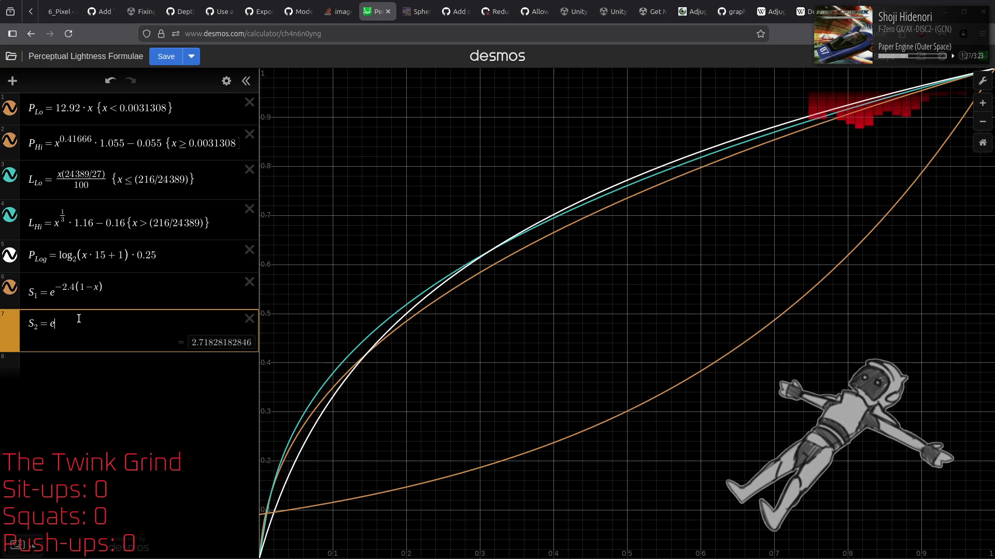
type("^")
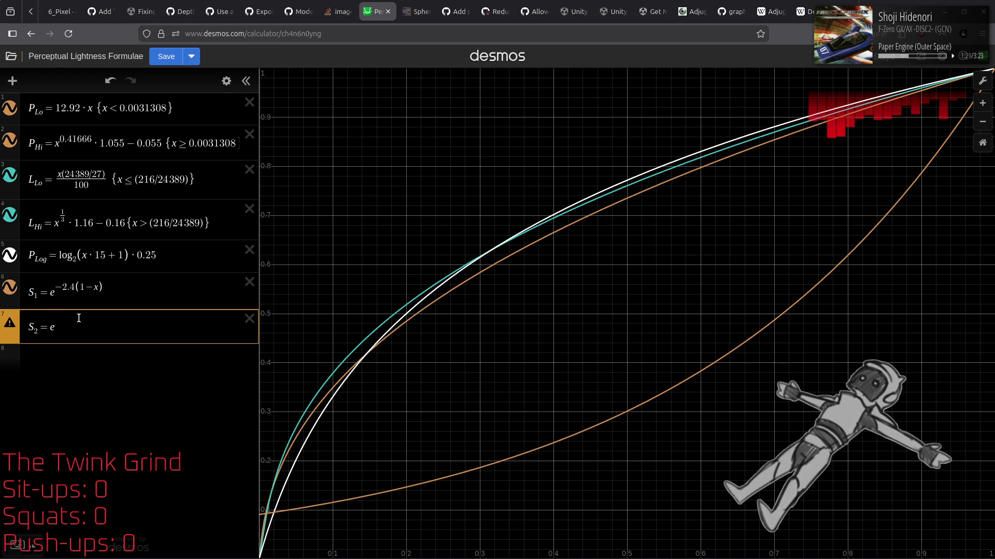
type("(2")
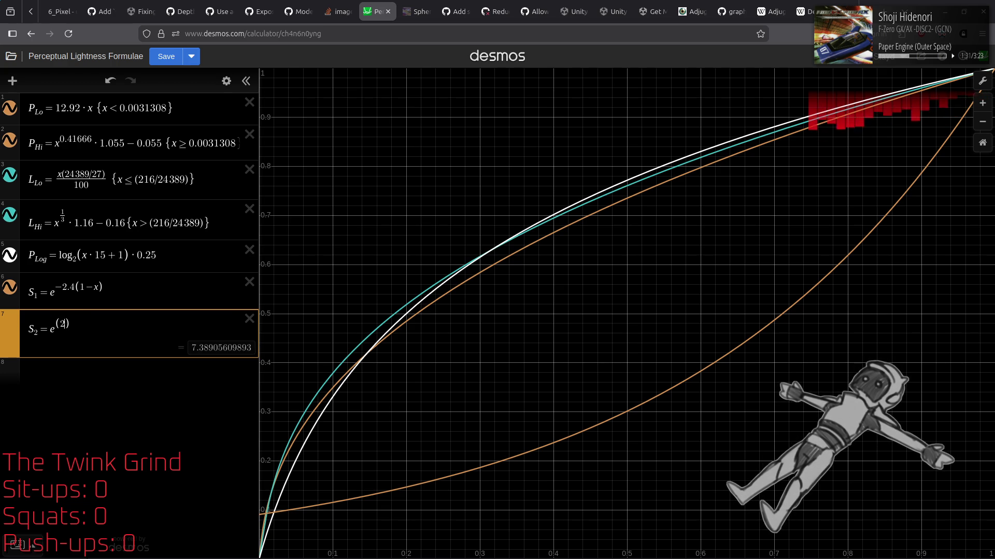
type(".4+0")
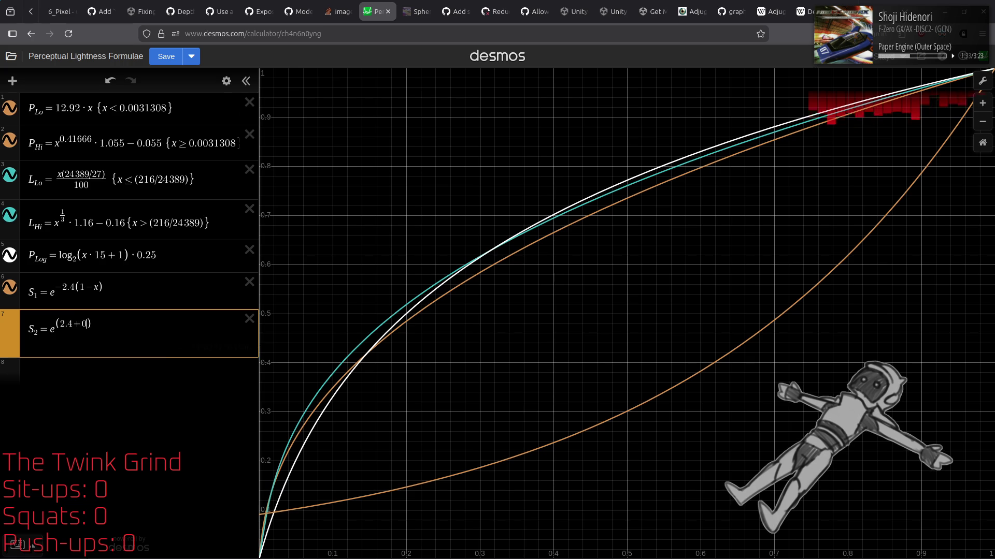
type(".775")
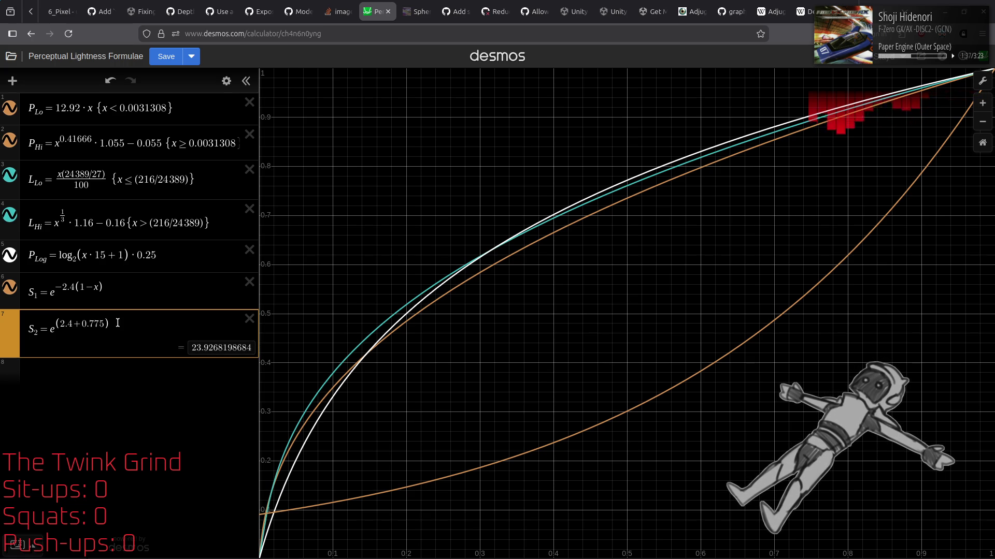
left_click(417, 9)
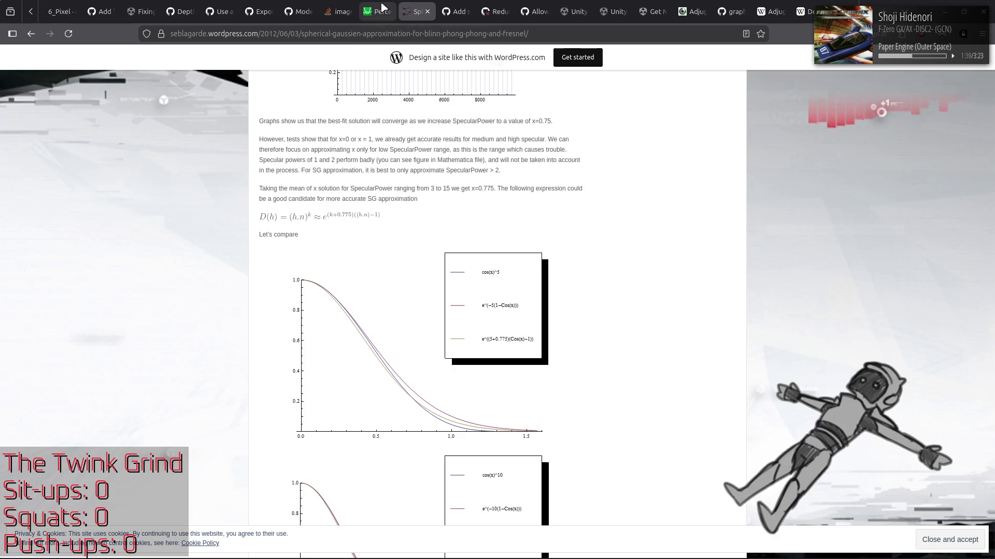
left_click(380, 7)
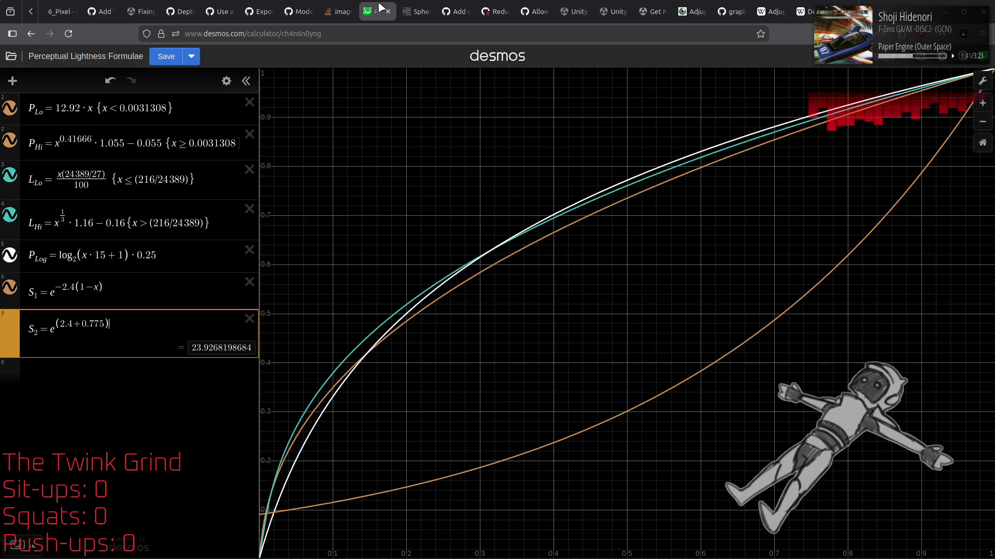
type("(")
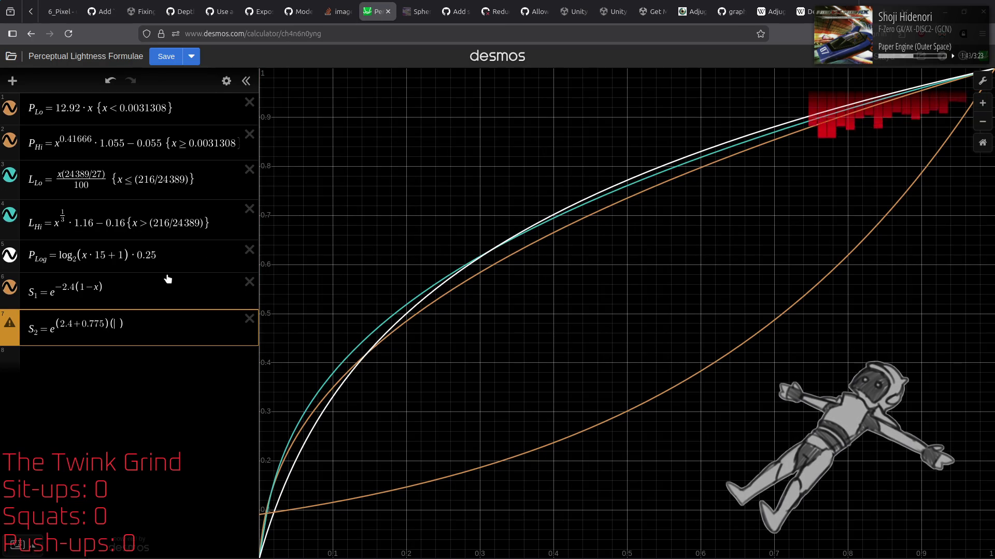
type("x-1")
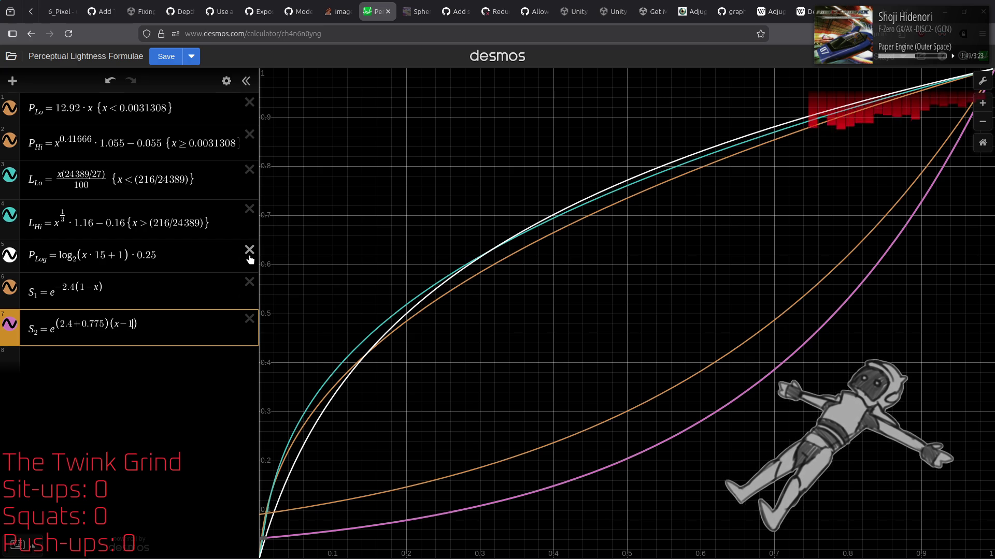
left_click(340, 11)
left_click(422, 10)
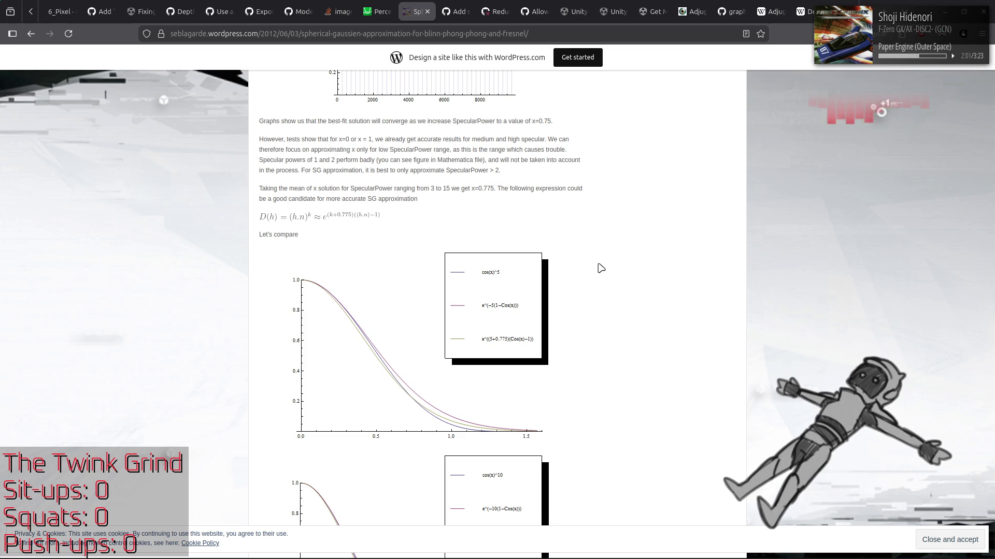
Change S₁'s exponent coefficient from 2.4 to 1/2.4
left_click(378, 11)
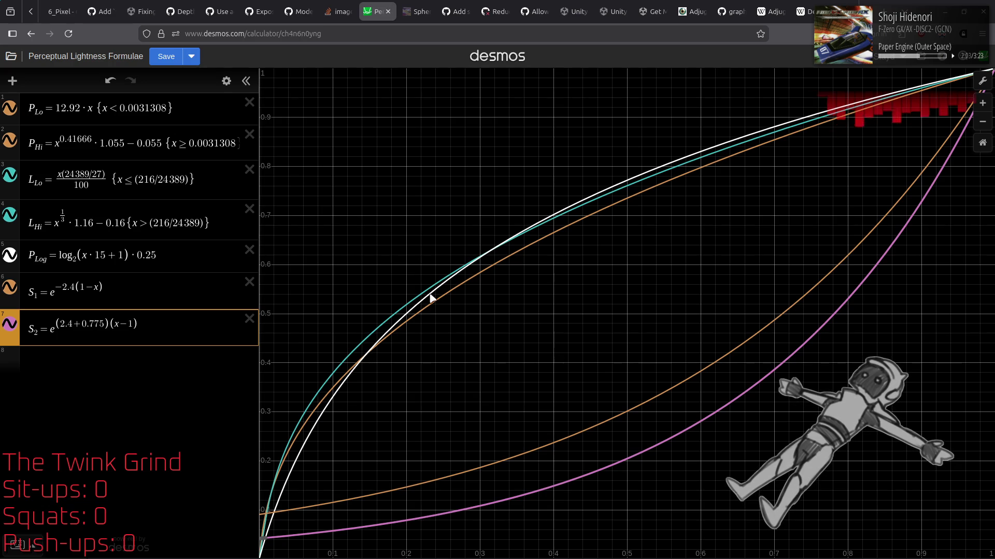
left_click(73, 287)
left_click_drag(78, 286, 62, 286)
type("(")
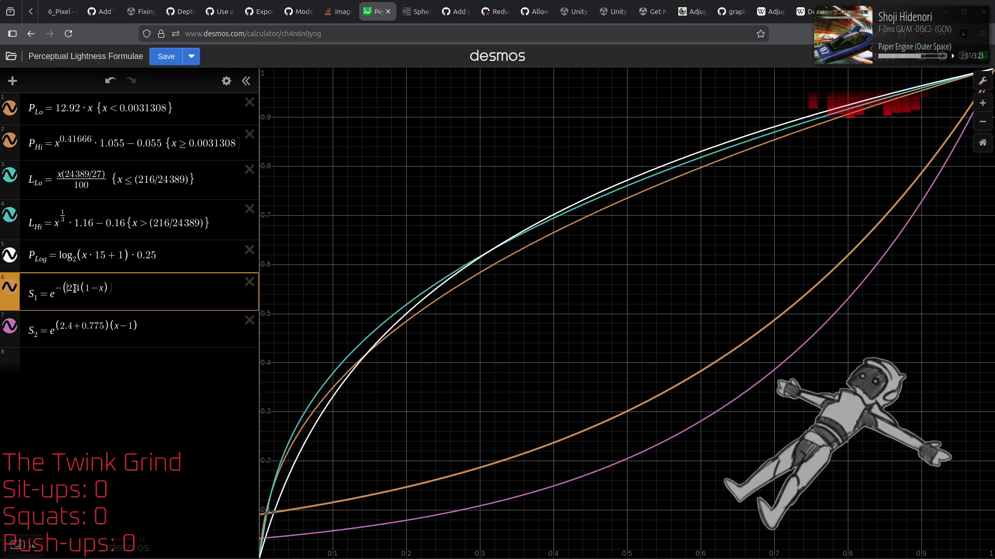
type("1/")
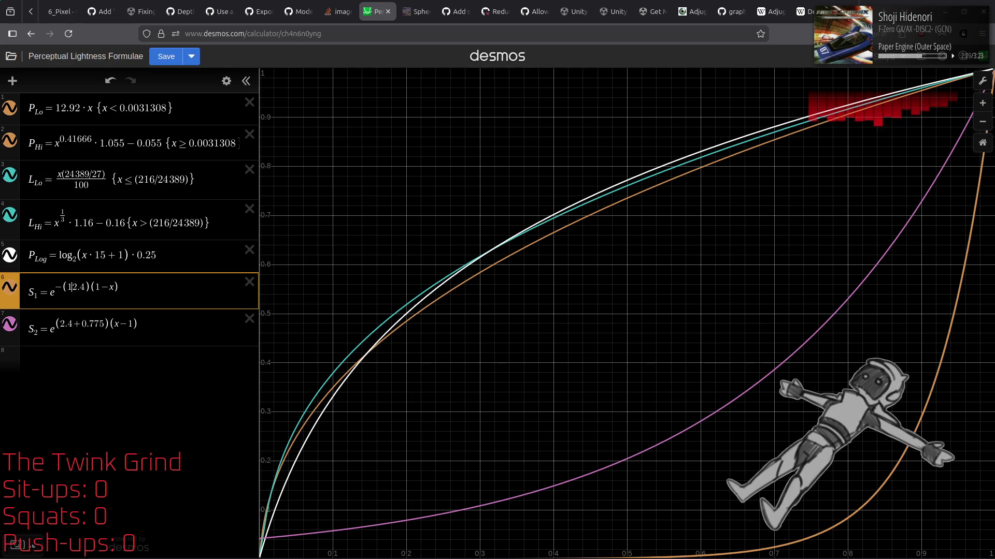
type("2.4")
key("Right")
key("Right")
key("Delete")
key("Delete")
key("BackSpace")
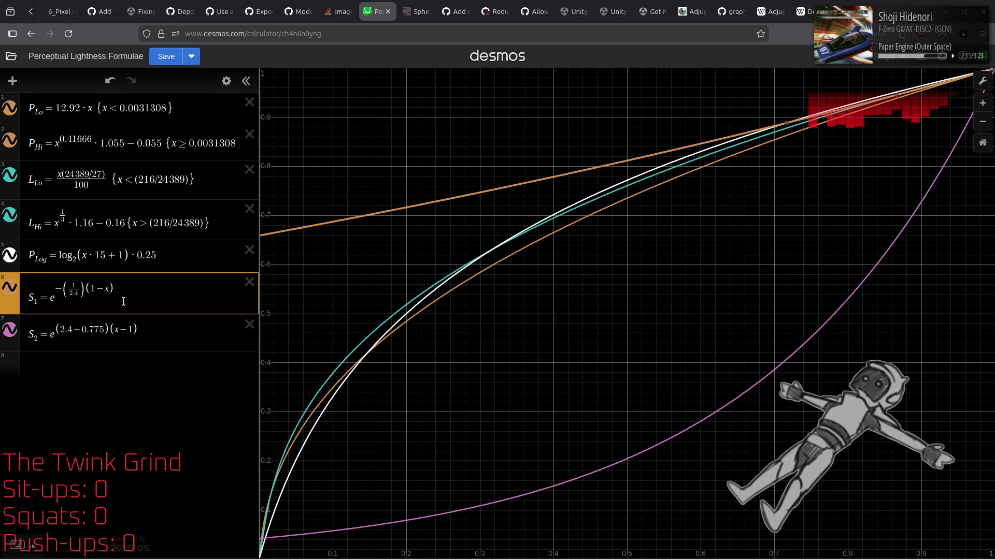
Replace 2.4 in S₂'s exponent with 1/2.4, giving (1/2.4)+0.775
left_click(60, 329)
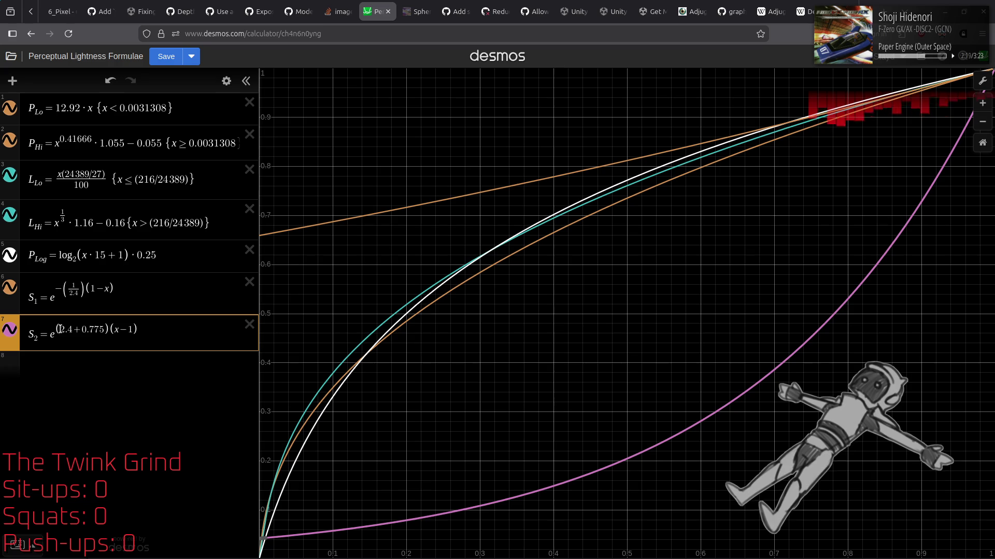
double_click(77, 330)
type("(2")
key("BackSpace")
type("1/4")
key("BackSpace")
type("2.4")
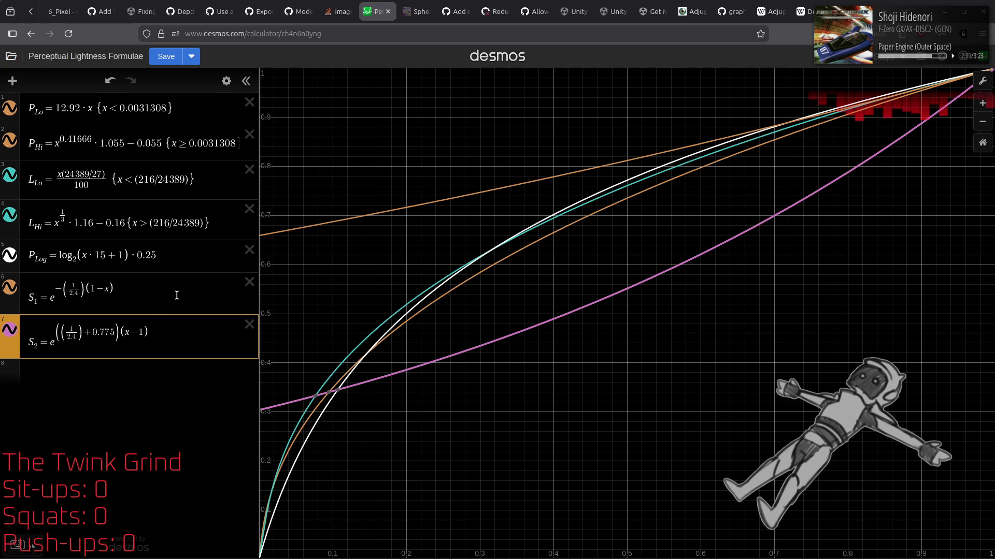
Change P_Hi's exponent from 0.41666 to 1/2.4
left_click_drag(60, 138, 93, 138)
type("1/")
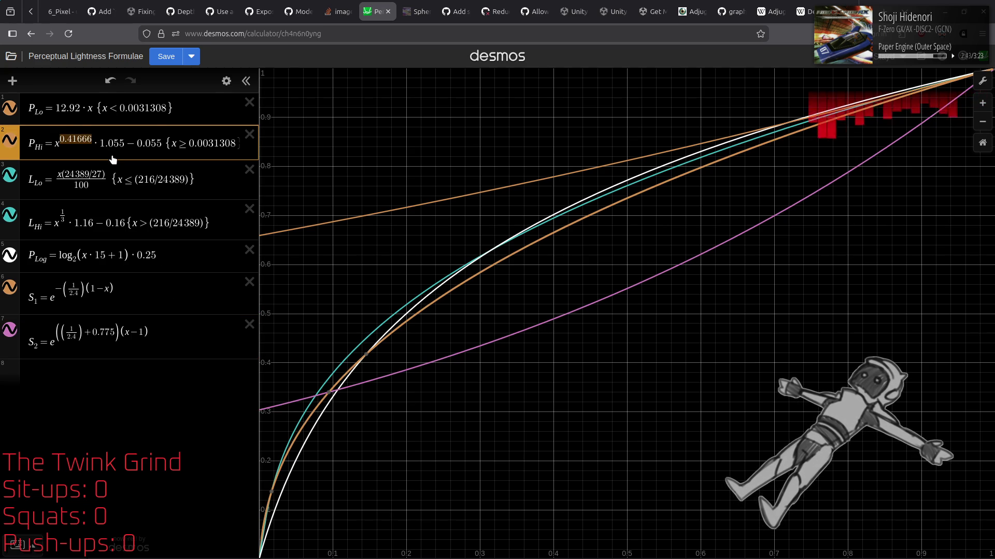
type("2.4")
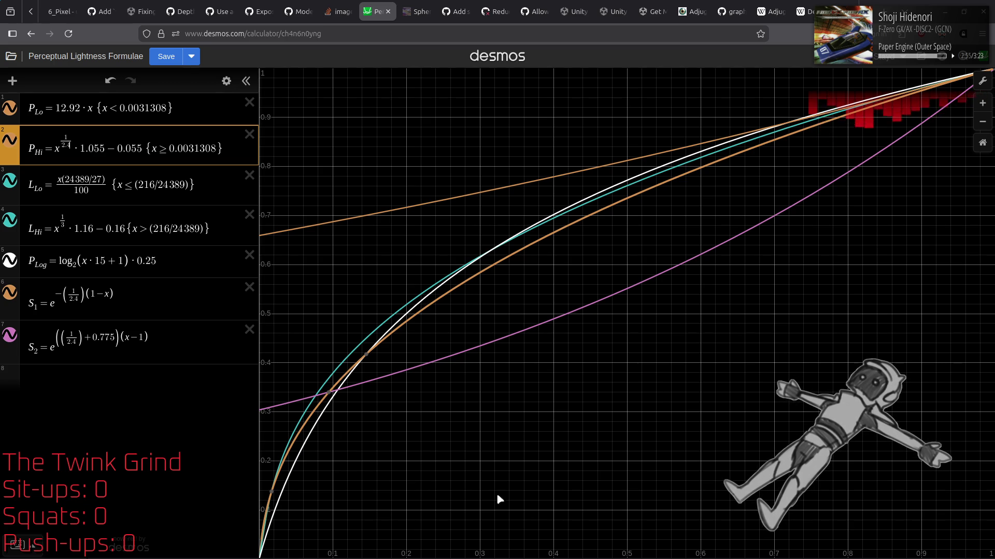
mouse_move(507, 557)
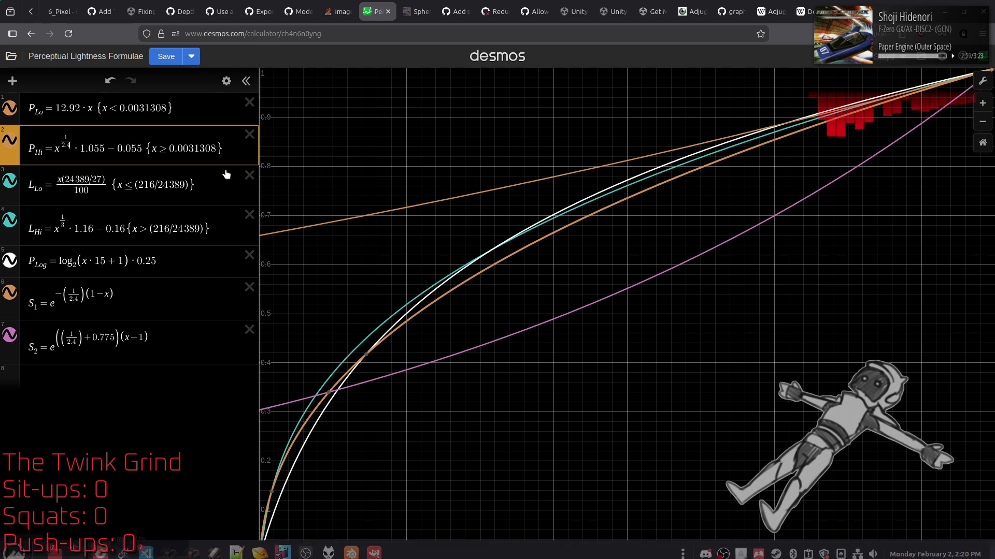
left_click(168, 65)
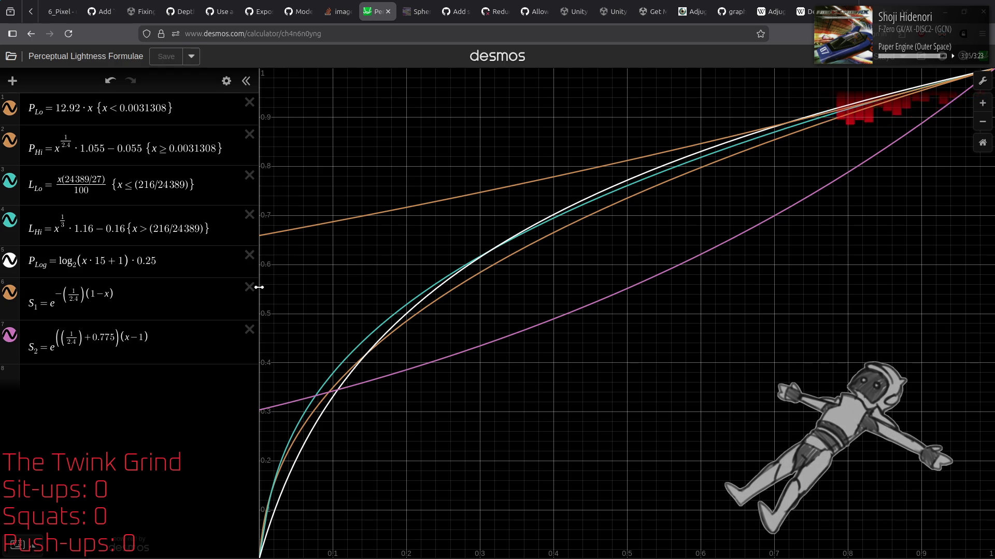
Delete the S₁ and S₂ expressions and save the Desmos graph
left_click(249, 287)
left_click(249, 287)
left_click(176, 59)
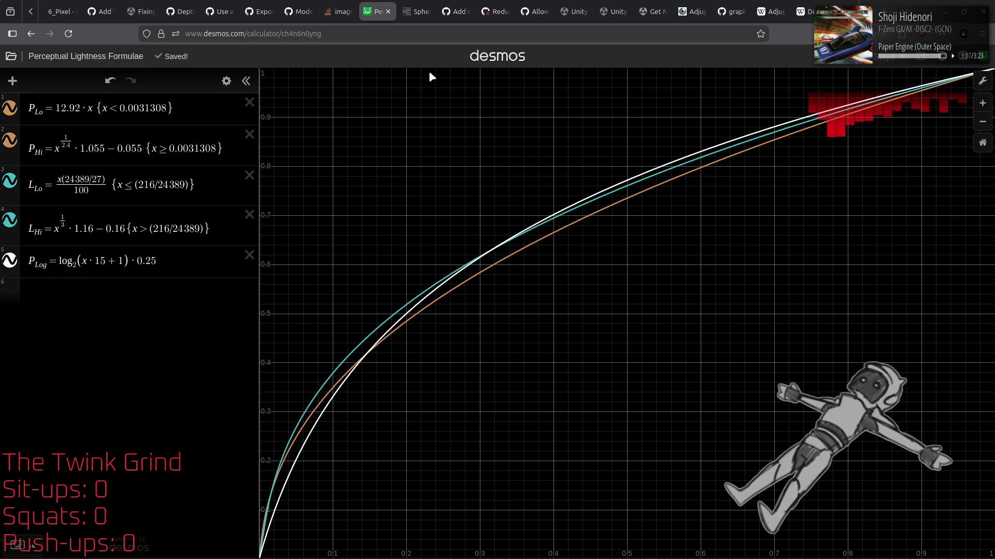
Open the CIELAB Wikipedia article from the Stack Overflow answer's Additional References links
left_click(344, 6)
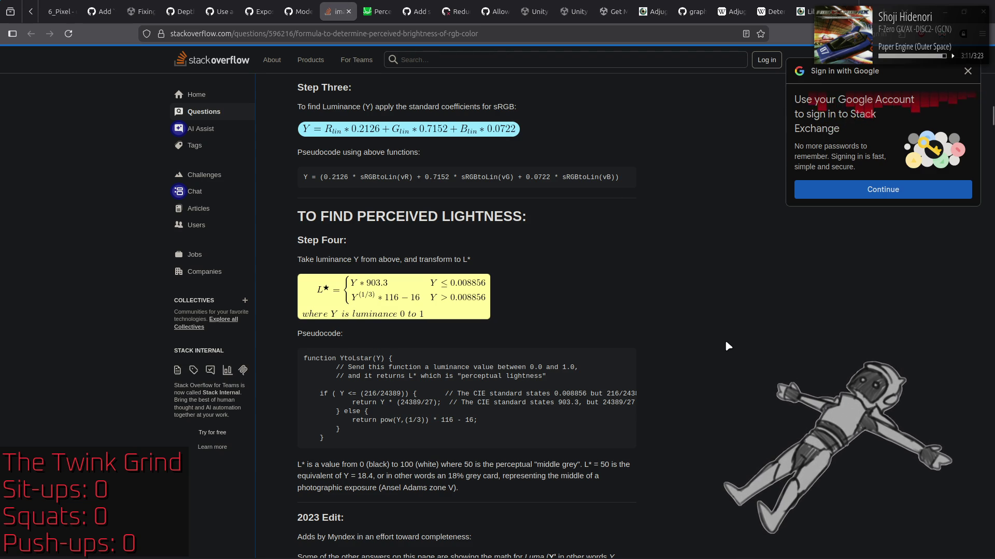
scroll(728, 346, "down", 15)
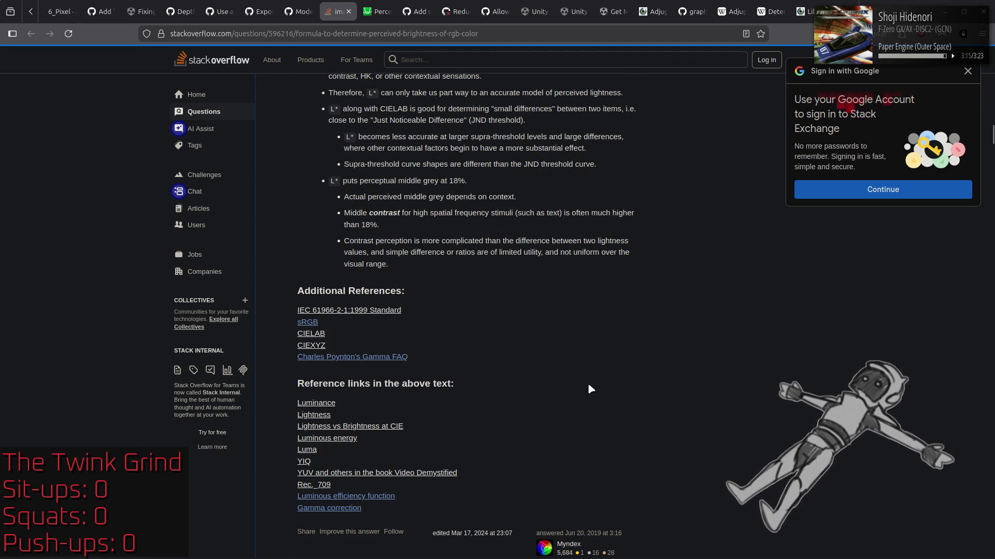
middle_click(317, 335)
left_click(368, 10)
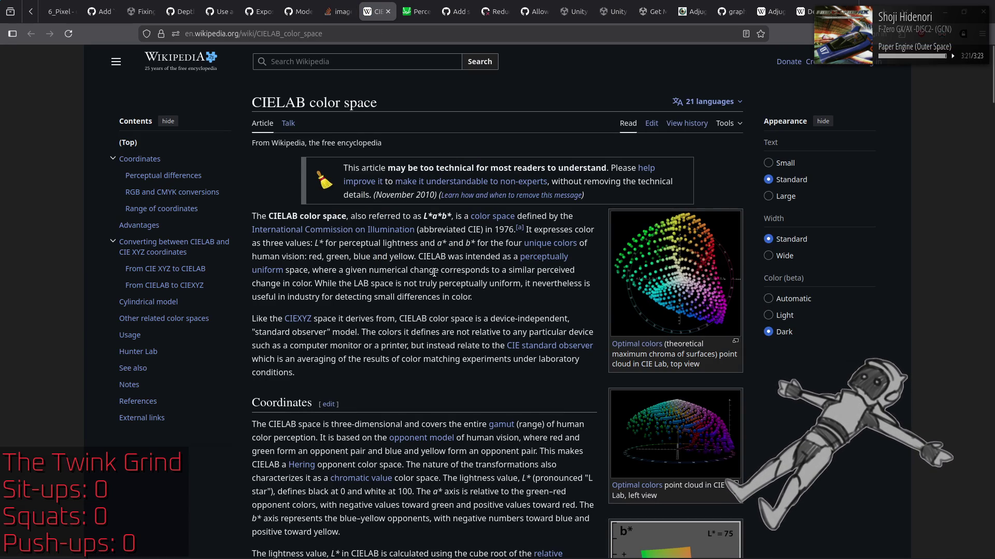
Read through the CIELAB article's CIE XYZ conversion formulas, including the δ = 6/29 inverse, down to Cylindrical model
scroll(434, 272, "down", 5)
scroll(434, 271, "down", 8)
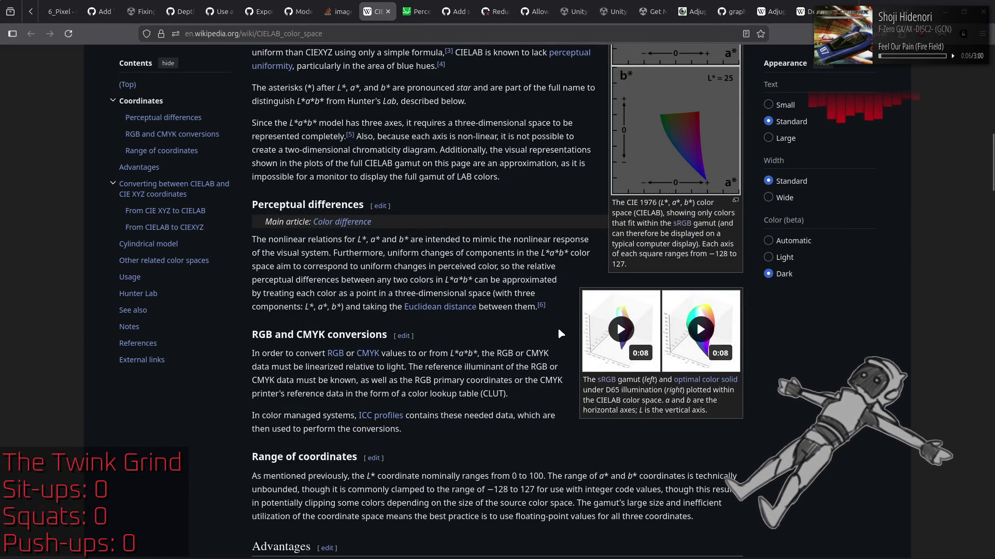
scroll(559, 329, "down", 5)
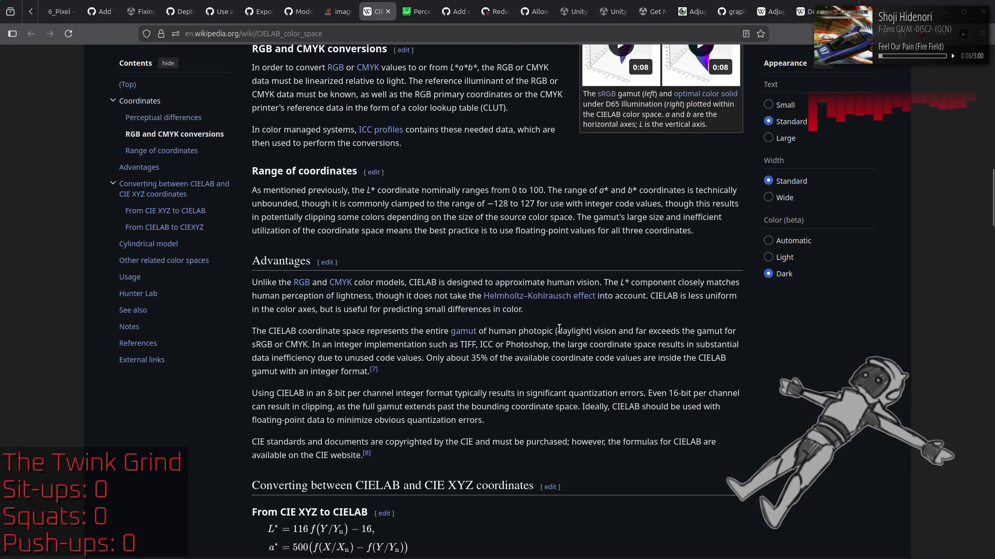
scroll(559, 329, "down", 1)
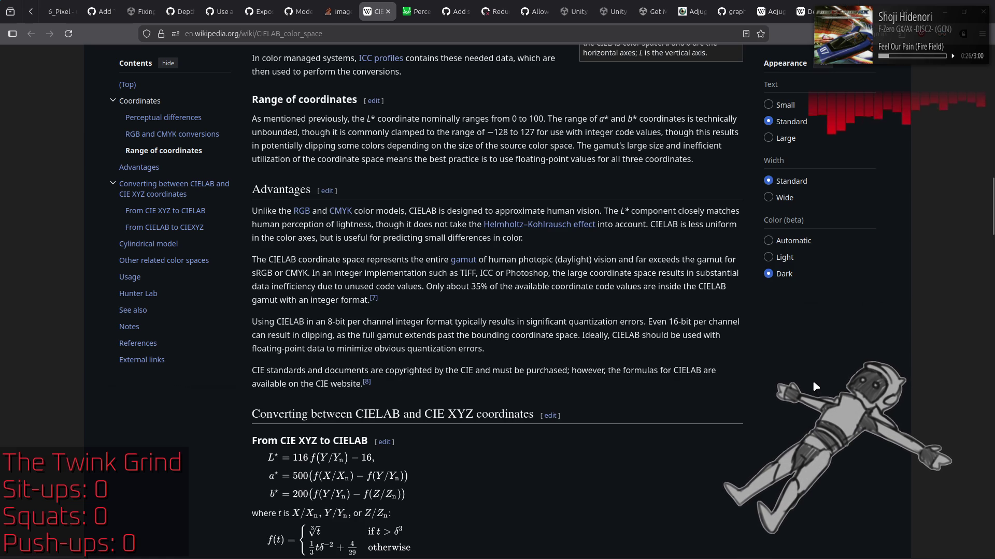
scroll(813, 383, "down", 3)
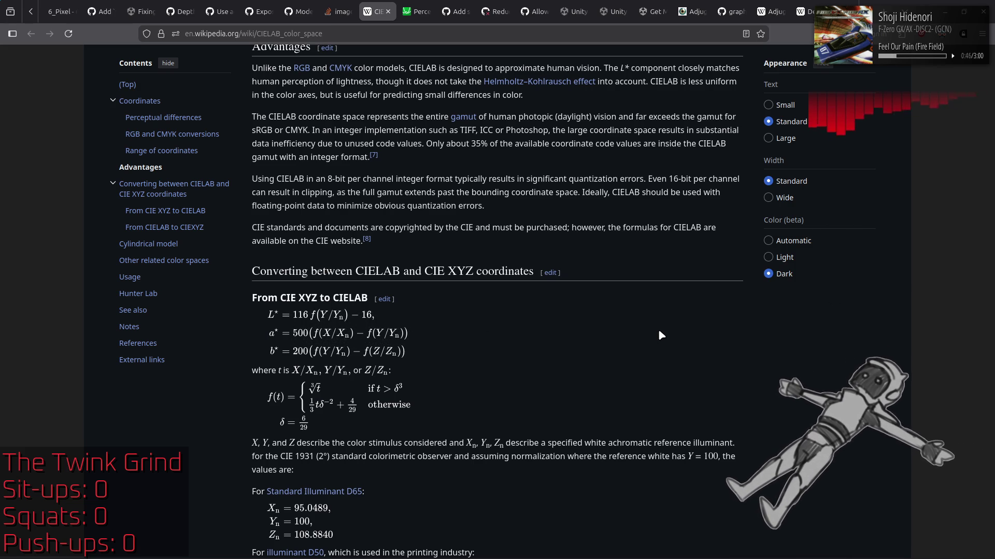
scroll(661, 336, "down", 2)
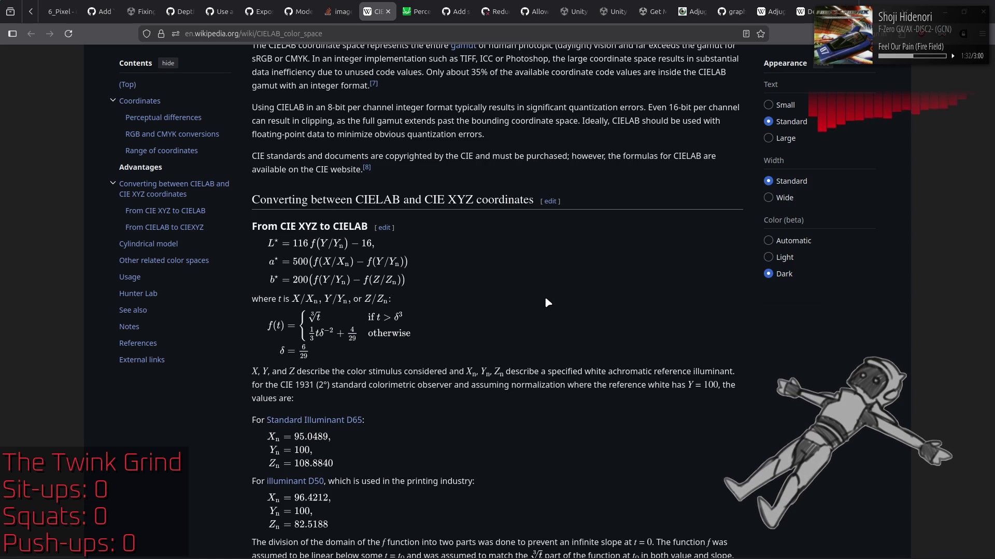
scroll(549, 300, "down", 4)
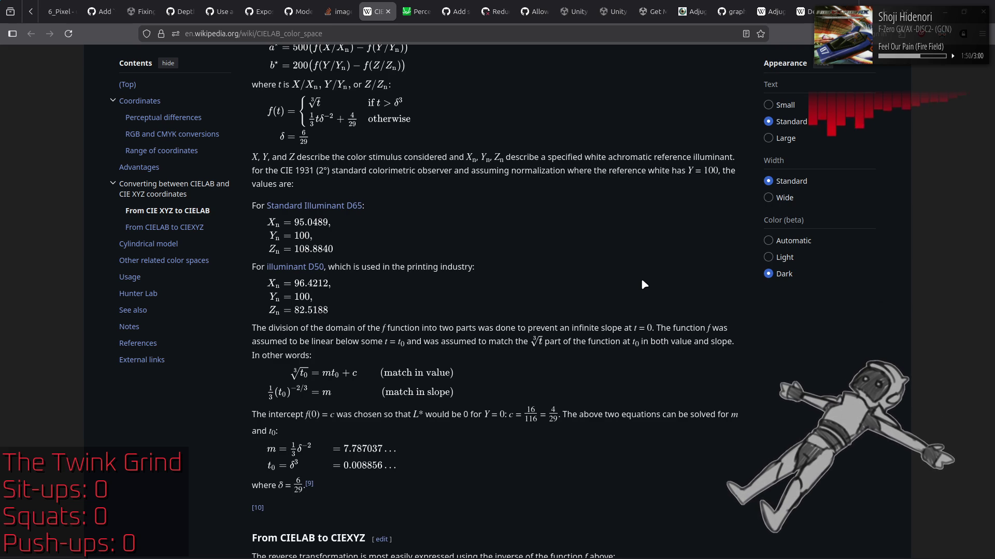
scroll(645, 279, "down", 5)
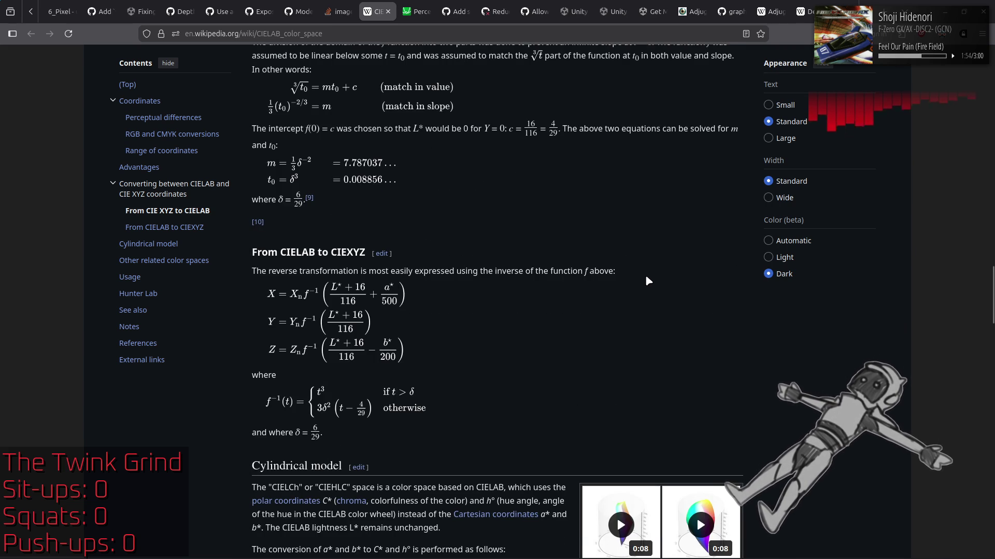
scroll(647, 280, "down", 5)
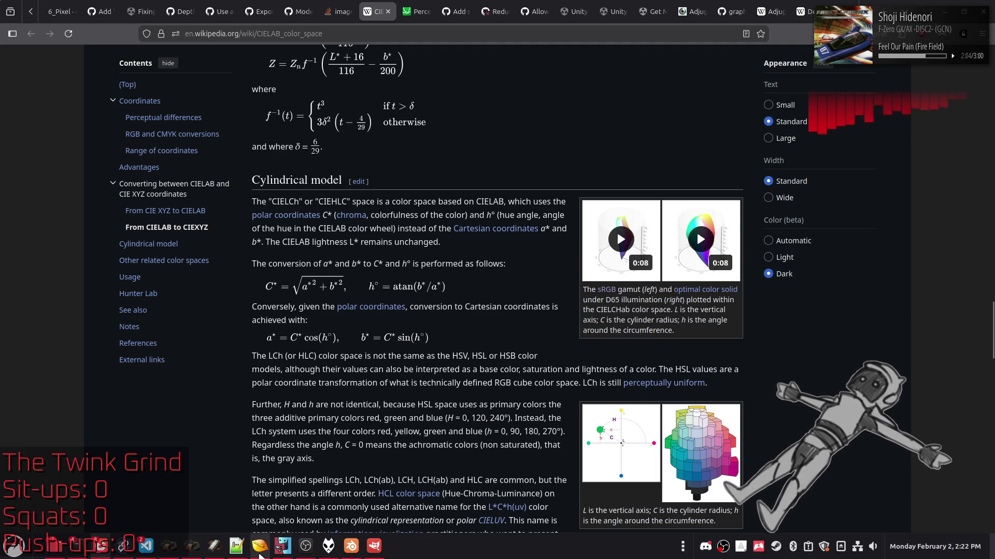
Open ACVD > Shaders > Colors_inc.hlsl in Notepad++ to view its XYZ/LMS matrices, then return to Wikipedia
left_click(260, 547)
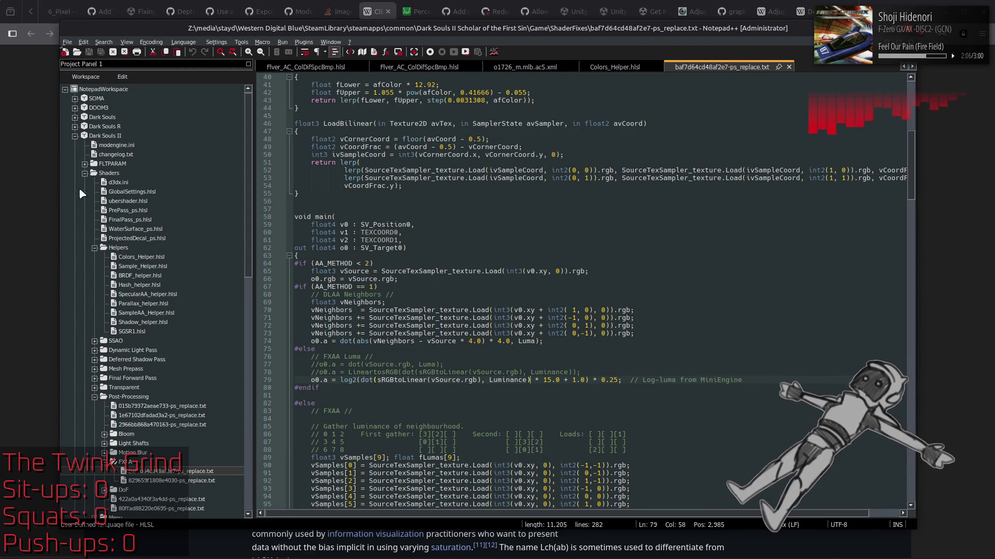
left_click(75, 136)
scroll(175, 351, "down", 4)
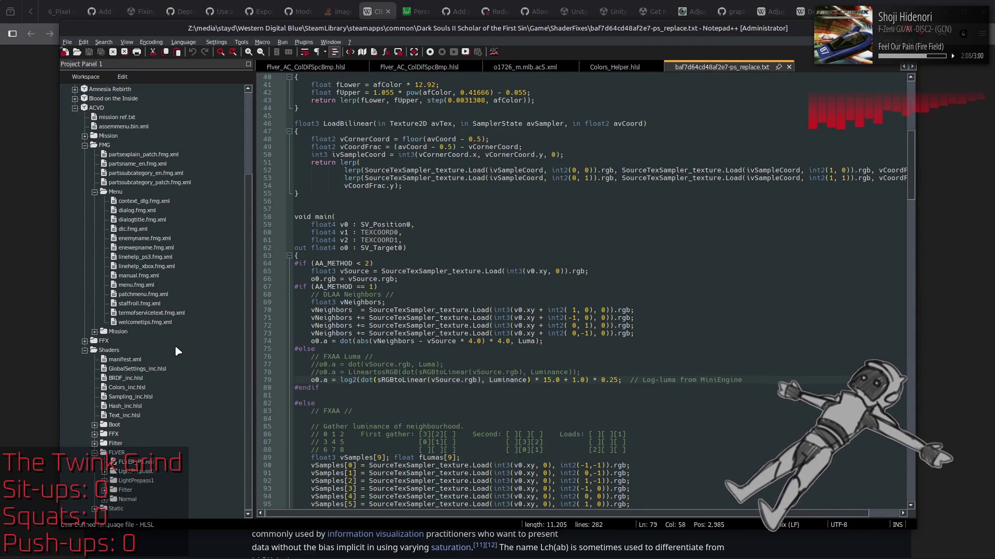
double_click(126, 388)
scroll(515, 320, "down", 20)
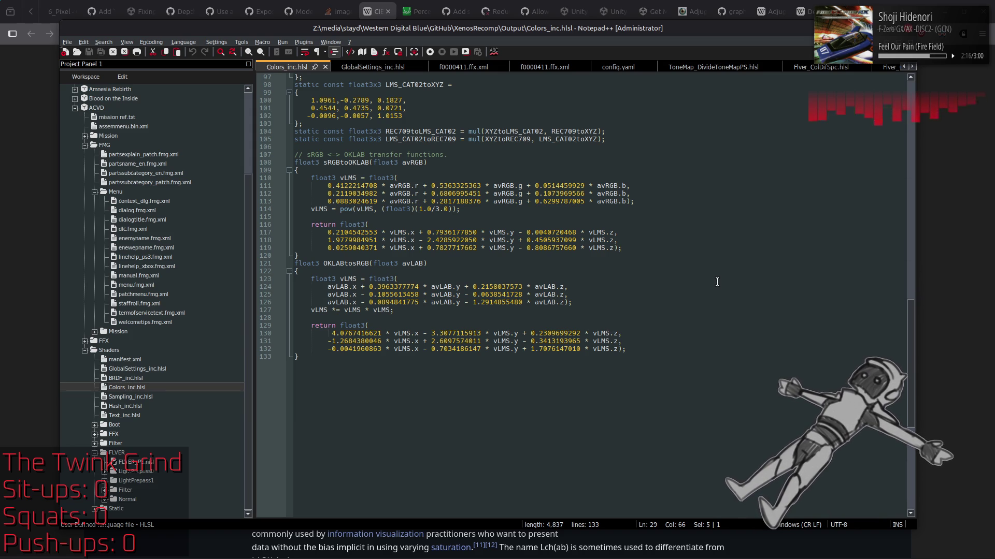
scroll(717, 281, "up", 3)
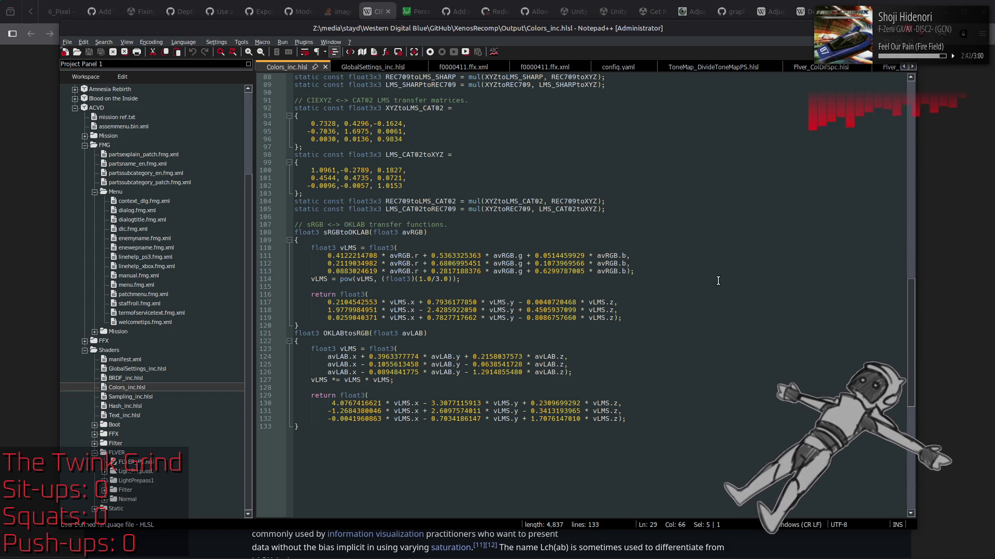
left_click(38, 270)
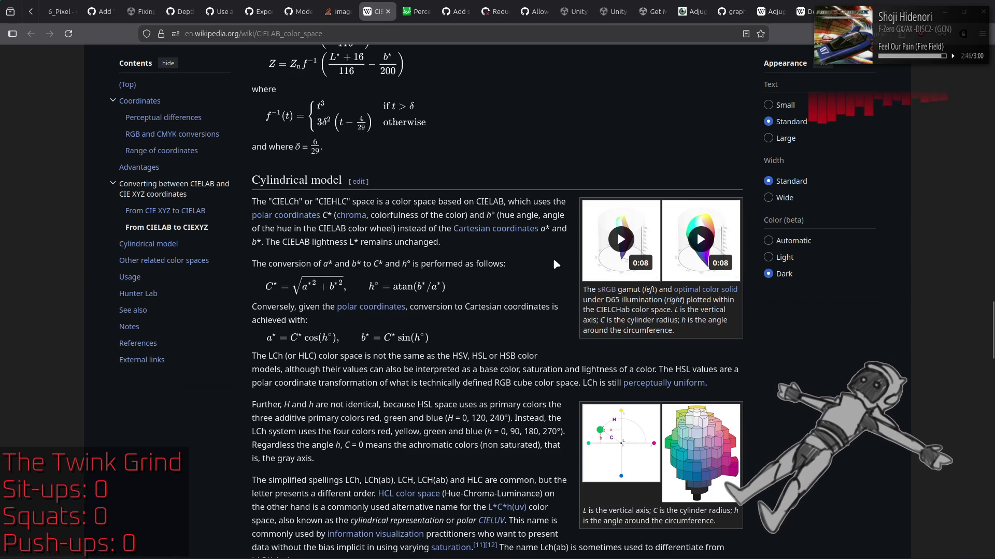
scroll(556, 262, "down", 8)
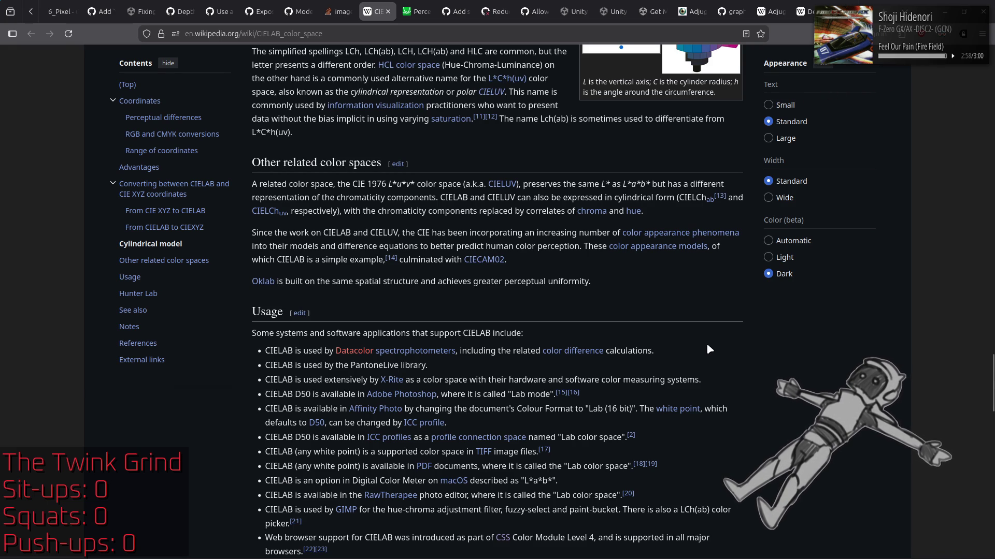
scroll(710, 341, "down", 5)
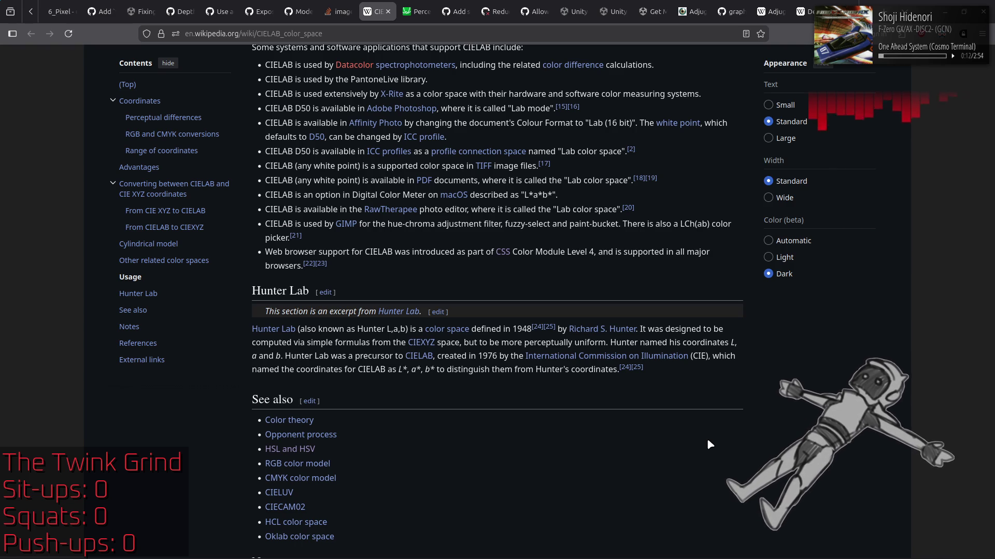
scroll(709, 444, "down", 5)
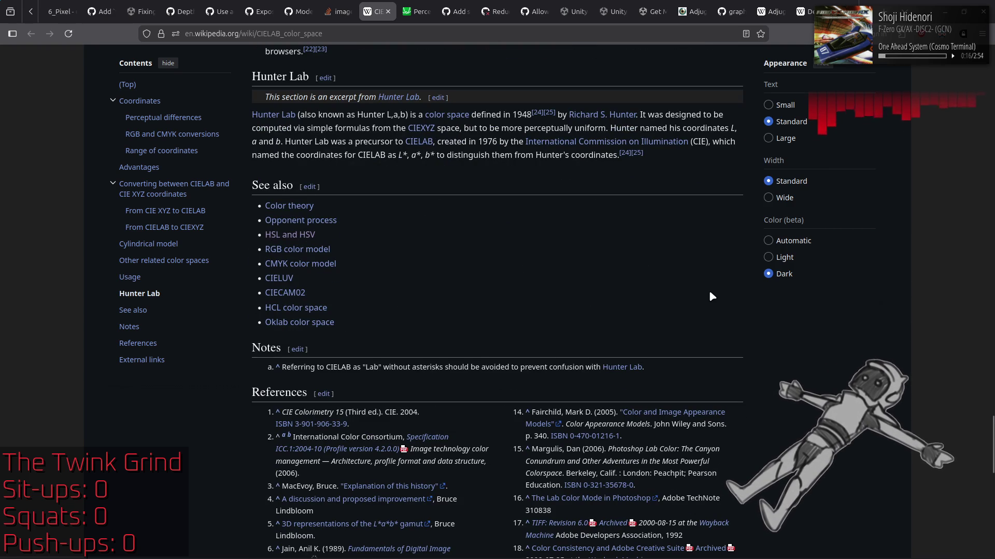
mouse_move(305, 313)
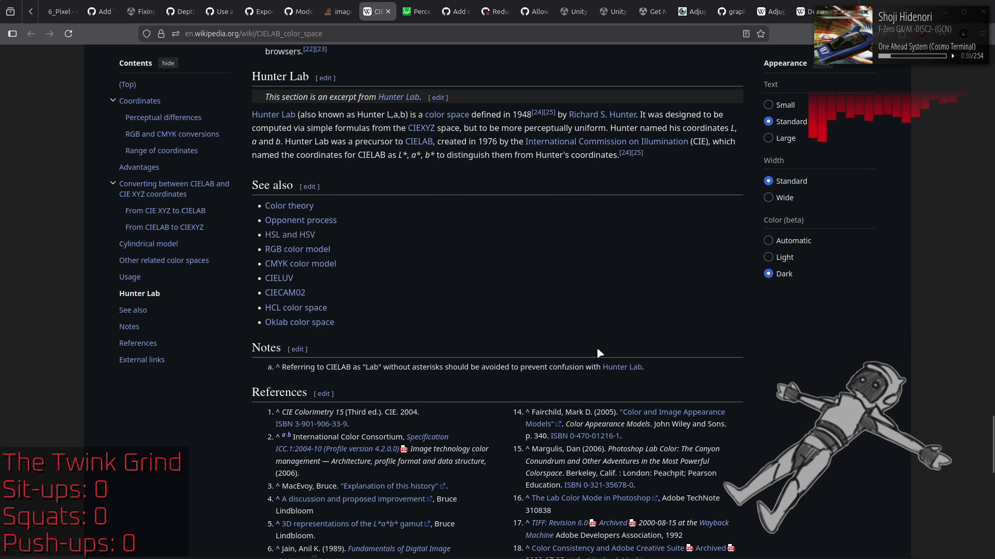
left_click(334, 267)
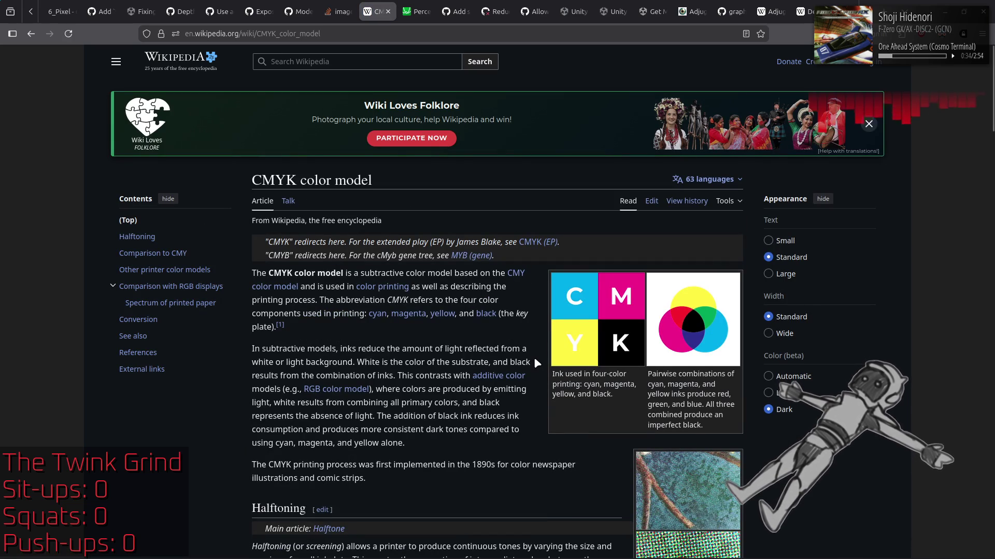
scroll(536, 363, "down", 5)
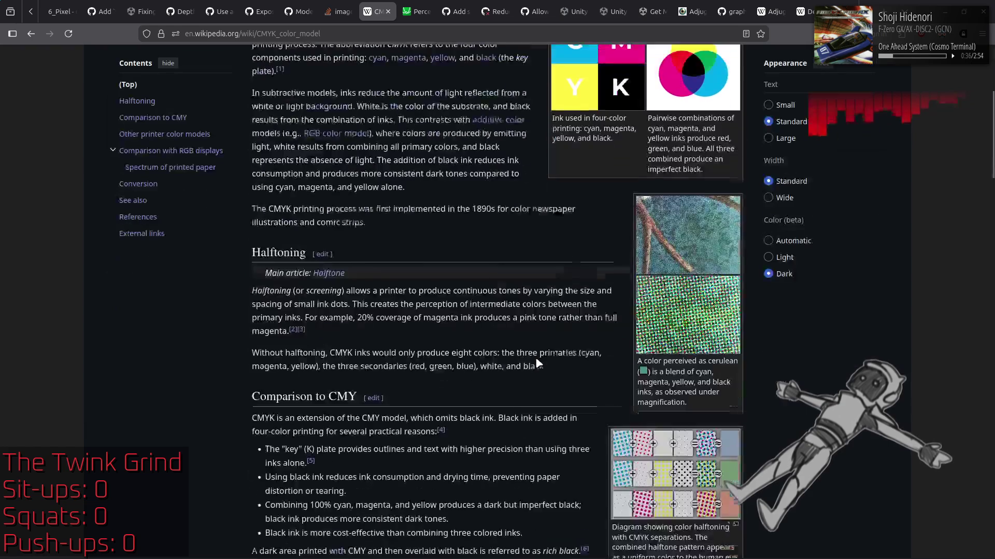
scroll(536, 362, "down", 1)
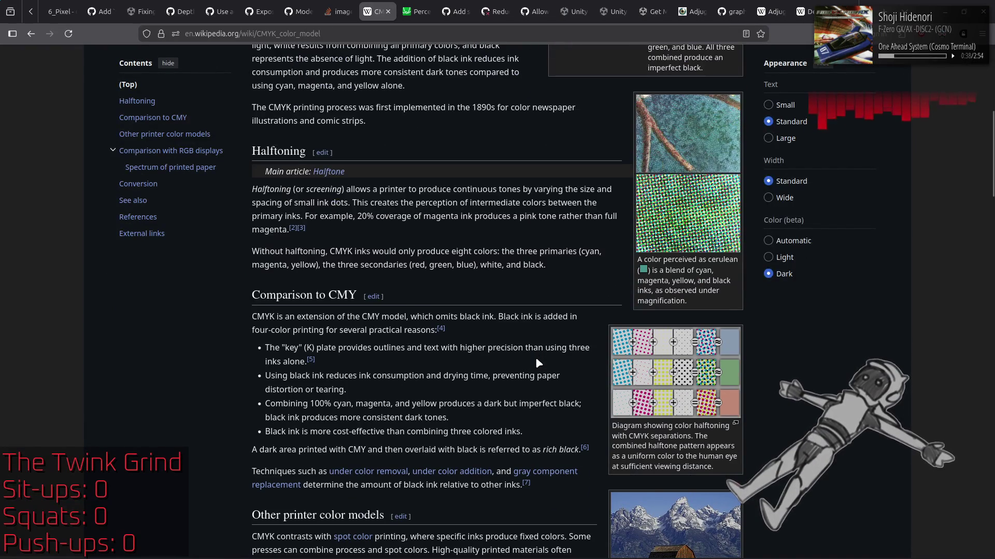
scroll(537, 363, "down", 3)
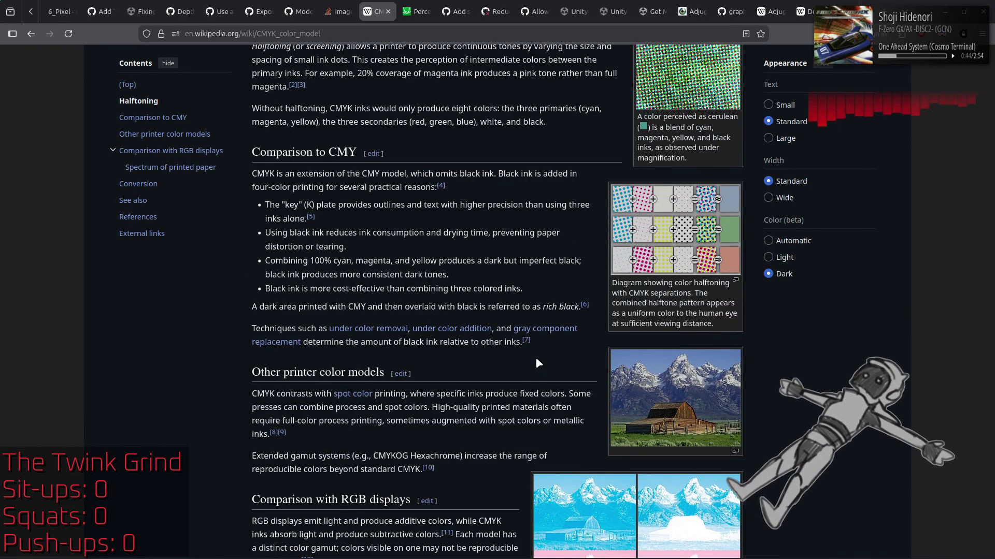
scroll(537, 363, "down", 3)
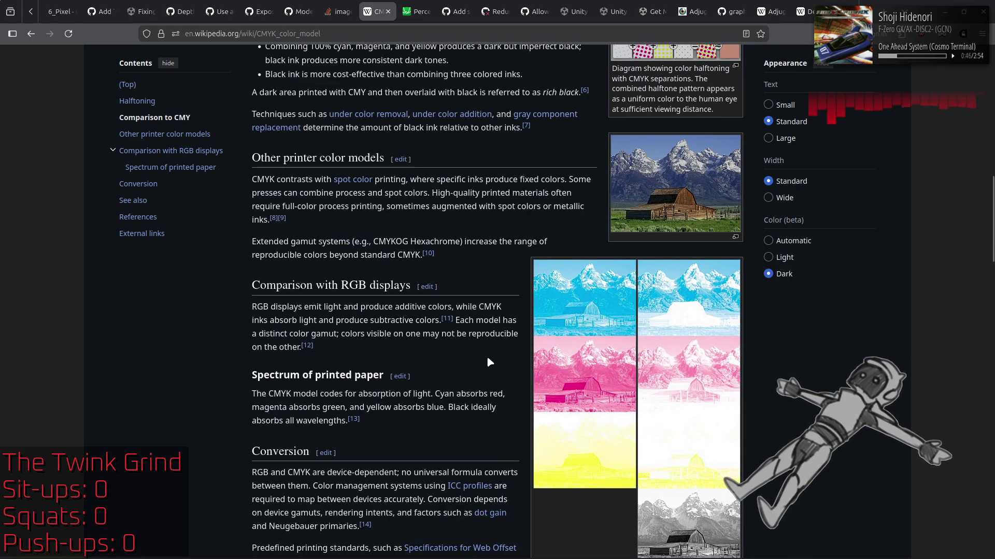
scroll(489, 361, "down", 3)
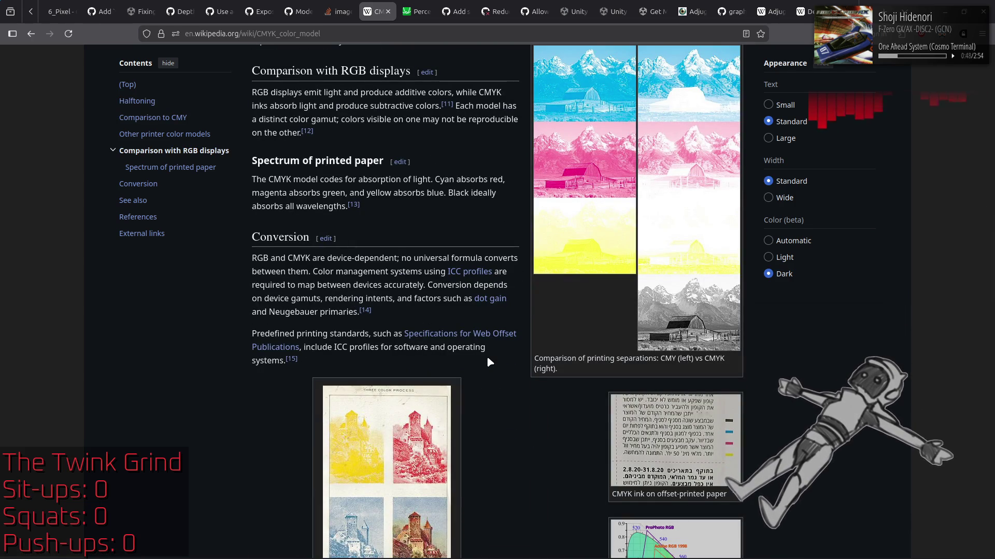
scroll(489, 362, "down", 2)
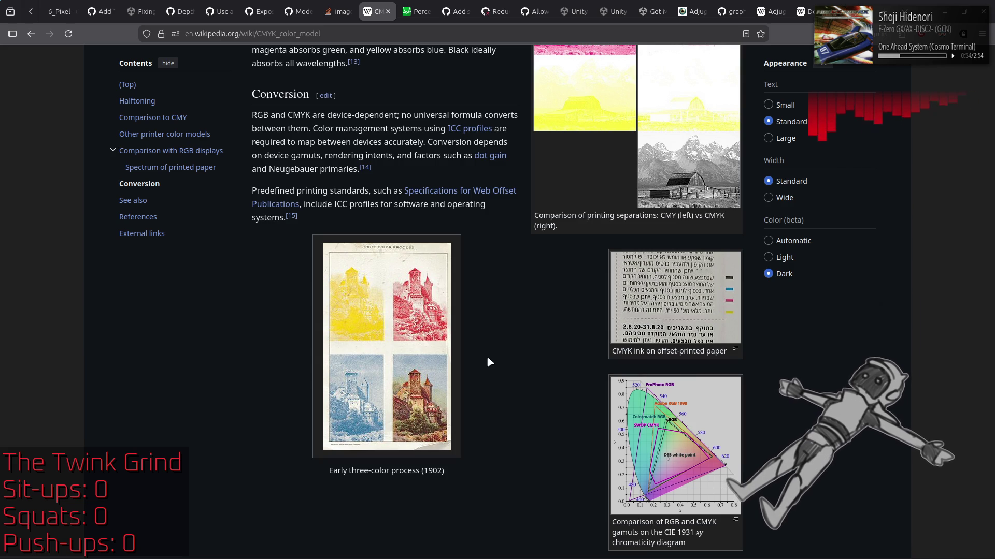
scroll(489, 361, "down", 3)
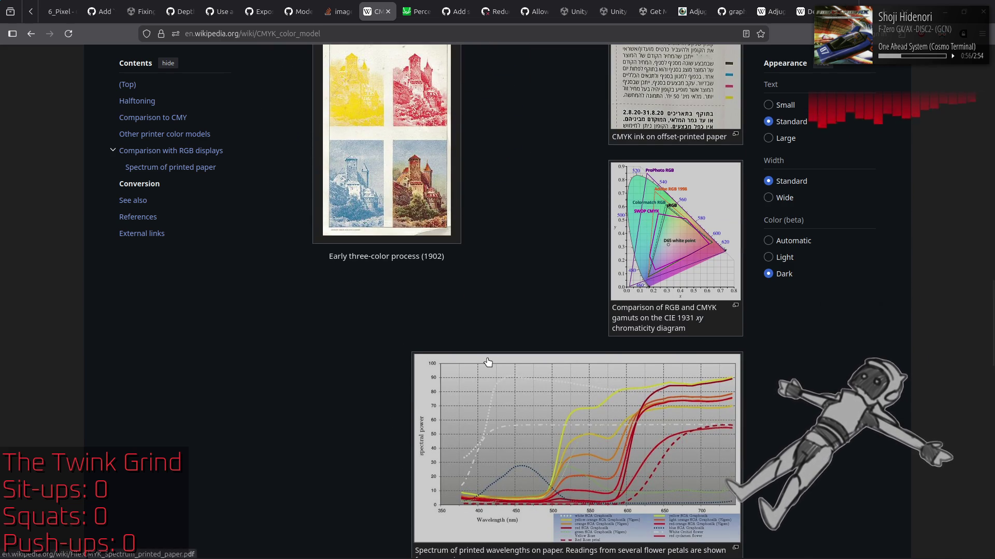
left_click(655, 246)
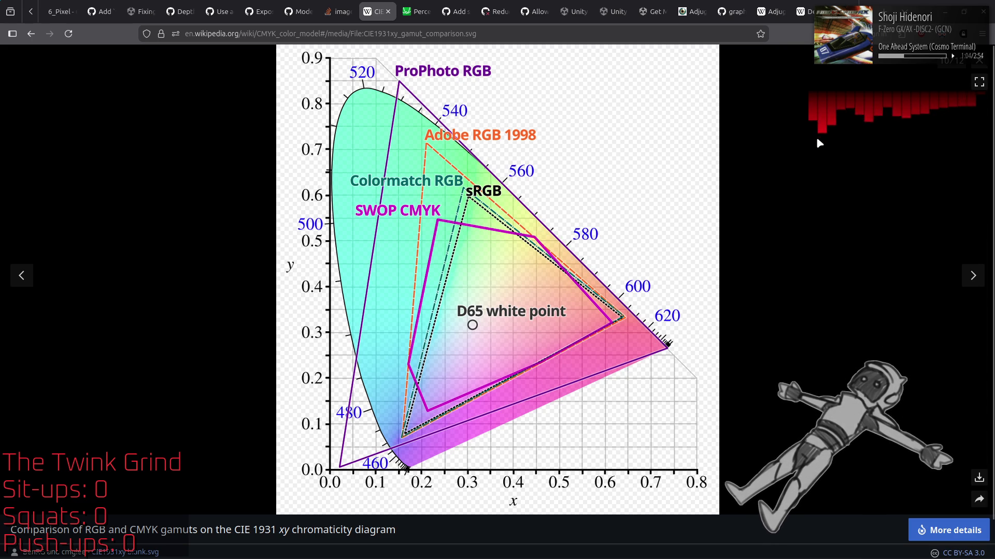
key("Escape")
scroll(807, 198, "down", 5)
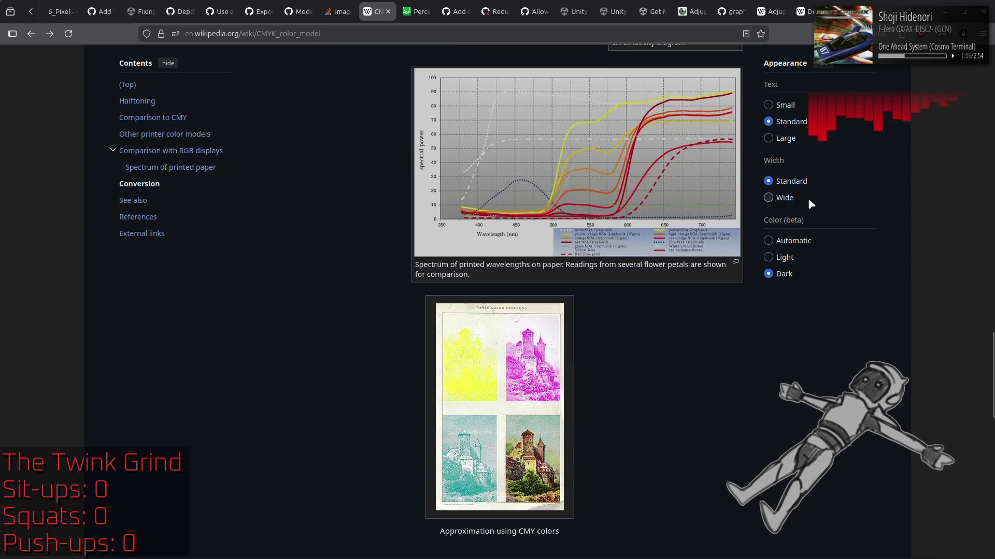
scroll(824, 195, "down", 5)
scroll(823, 196, "up", 4)
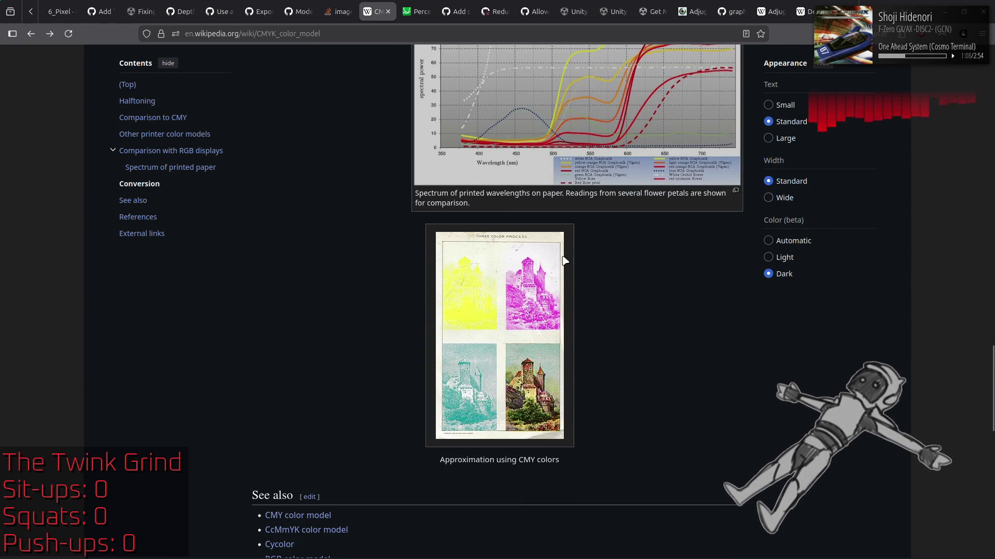
scroll(327, 263, "up", 9)
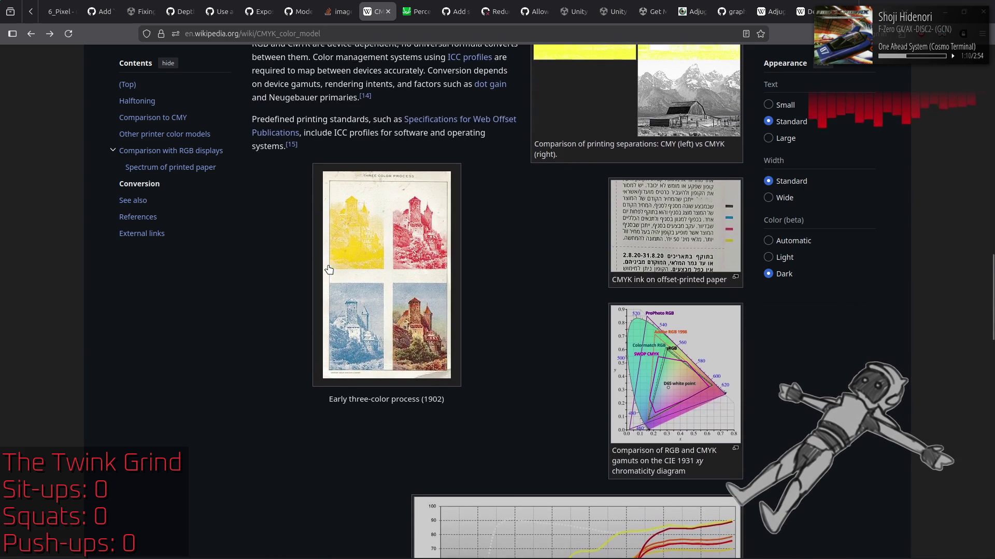
scroll(274, 278, "down", 8)
scroll(274, 279, "down", 5)
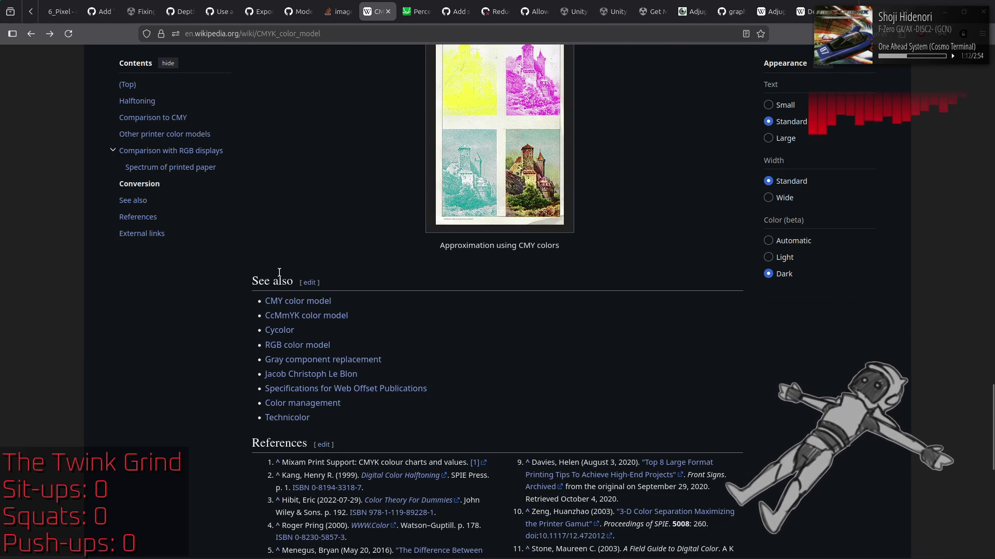
key("alt+Left")
key("alt+Right")
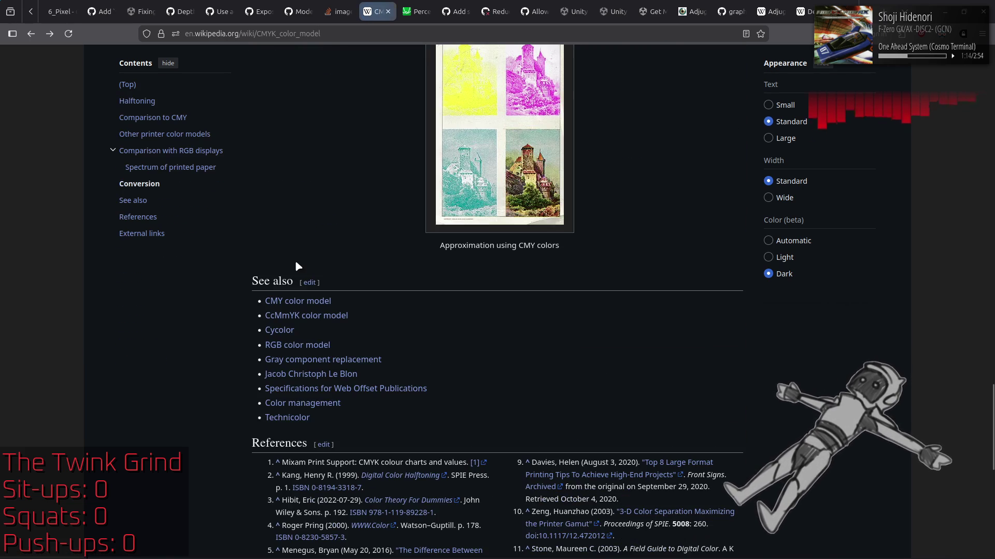
key("Home")
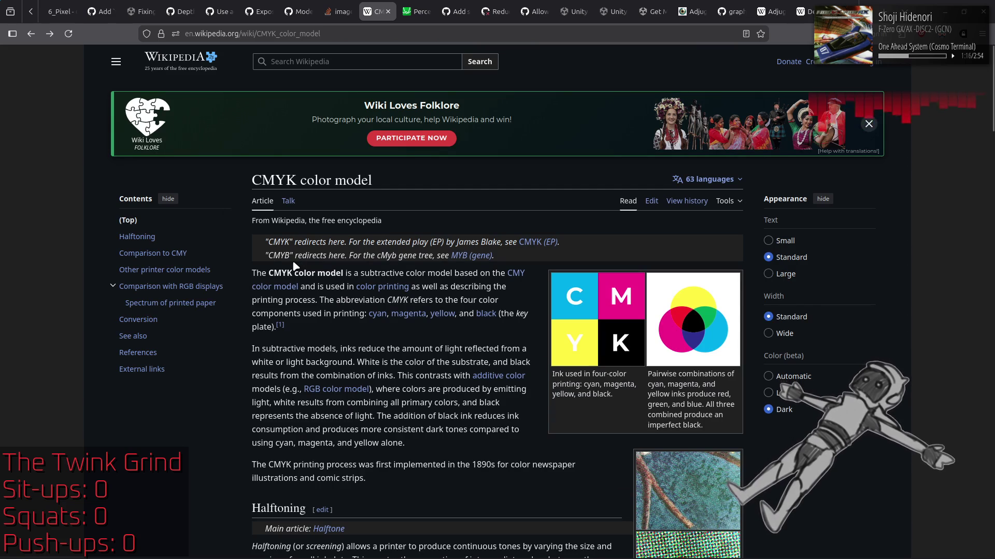
scroll(295, 267, "down", 7)
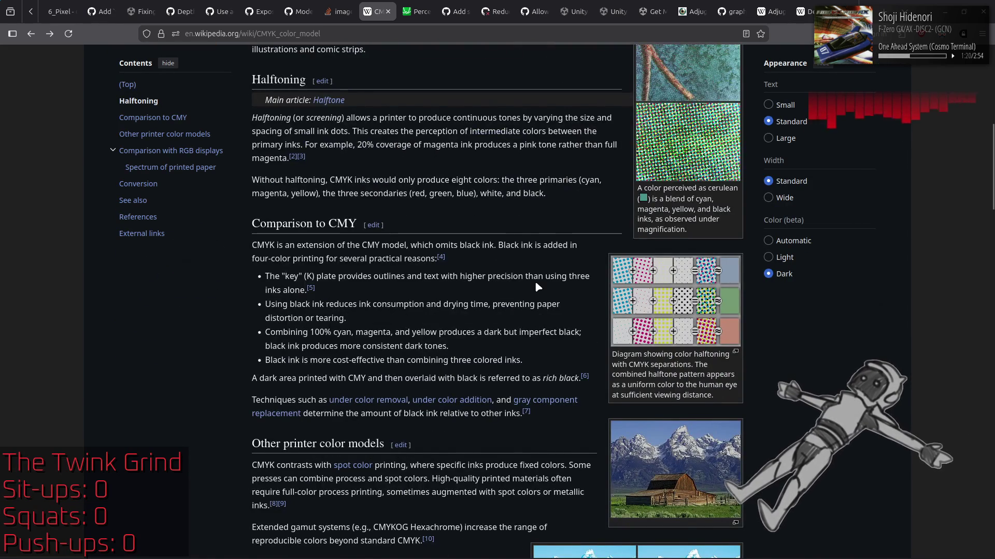
scroll(535, 281, "down", 4)
scroll(535, 282, "down", 5)
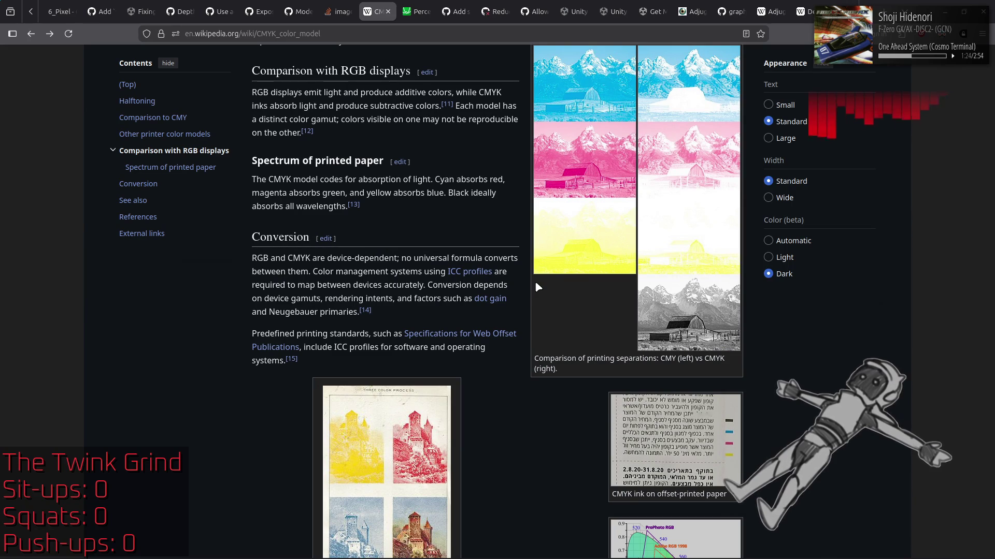
key("alt+Left")
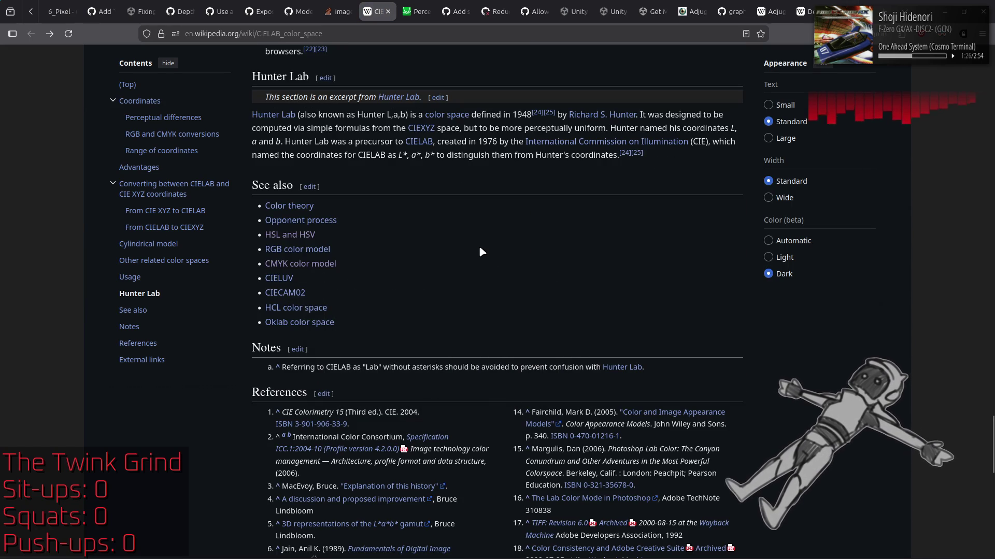
Open the Oklab color space article and find its CIE XYZ conversion with the M1 and M2 matrices
scroll(479, 252, "up", 6)
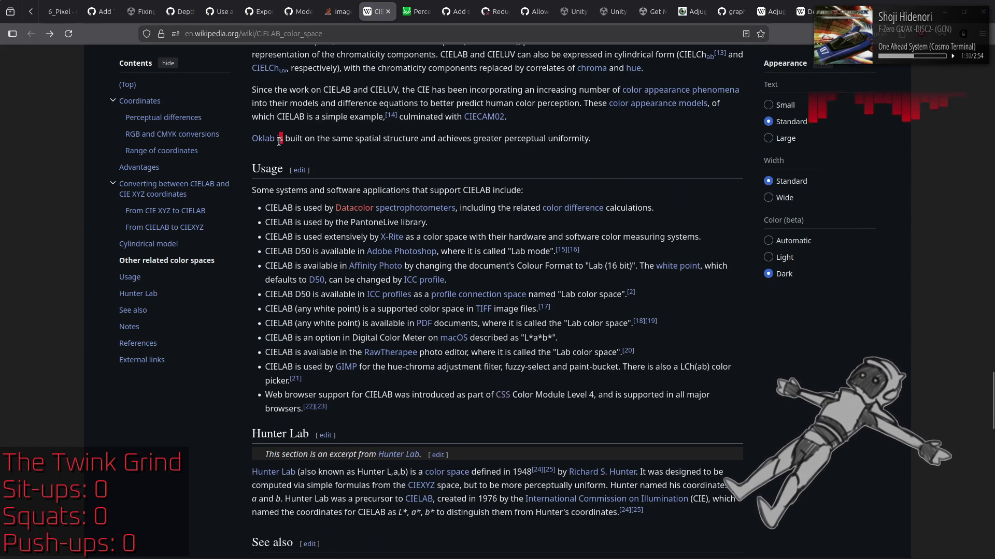
left_click(263, 138)
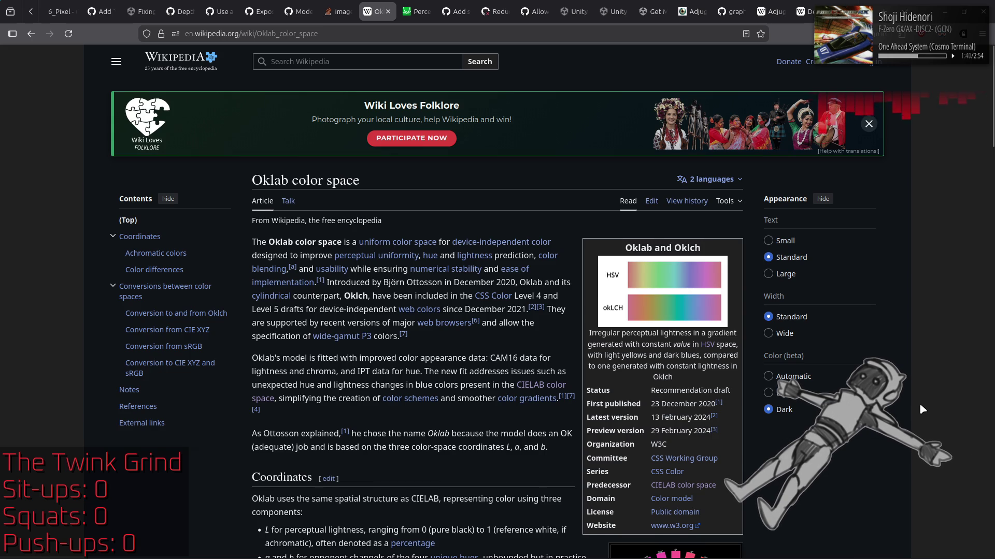
scroll(919, 404, "down", 2)
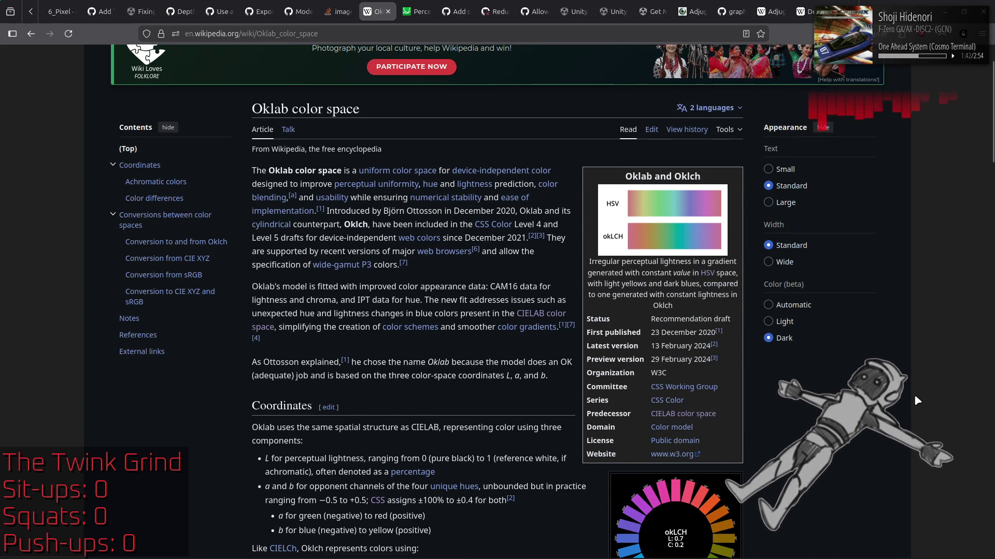
scroll(915, 396, "down", 4)
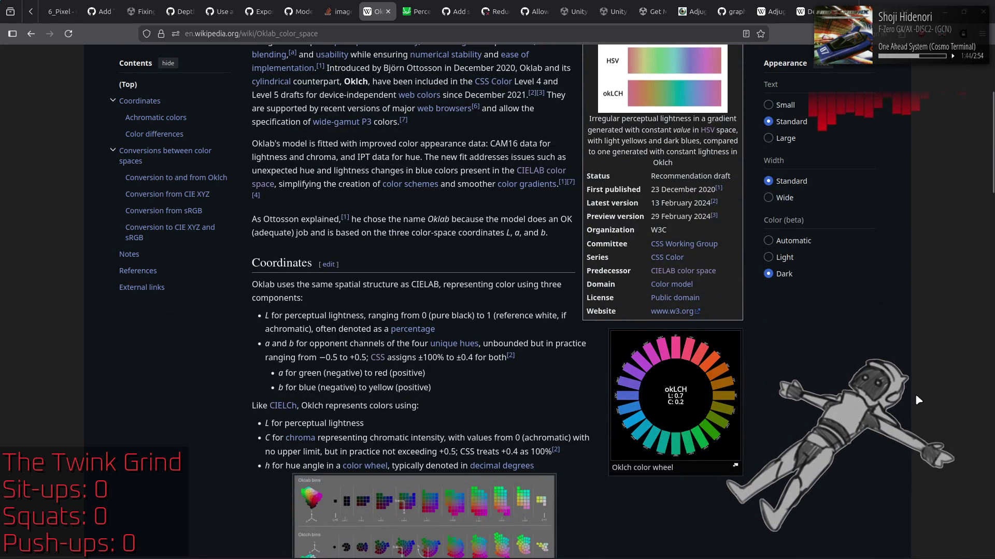
scroll(916, 396, "down", 6)
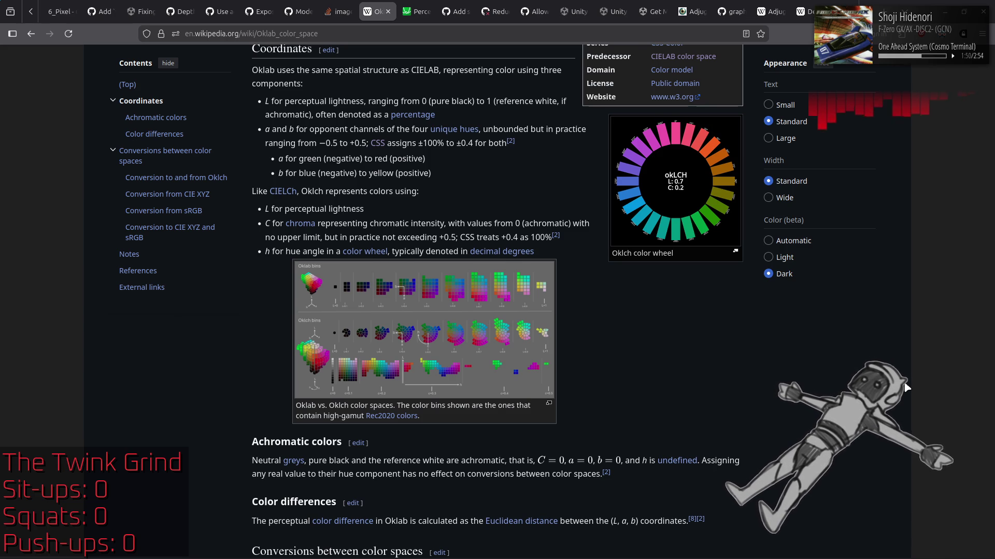
scroll(906, 387, "up", 2)
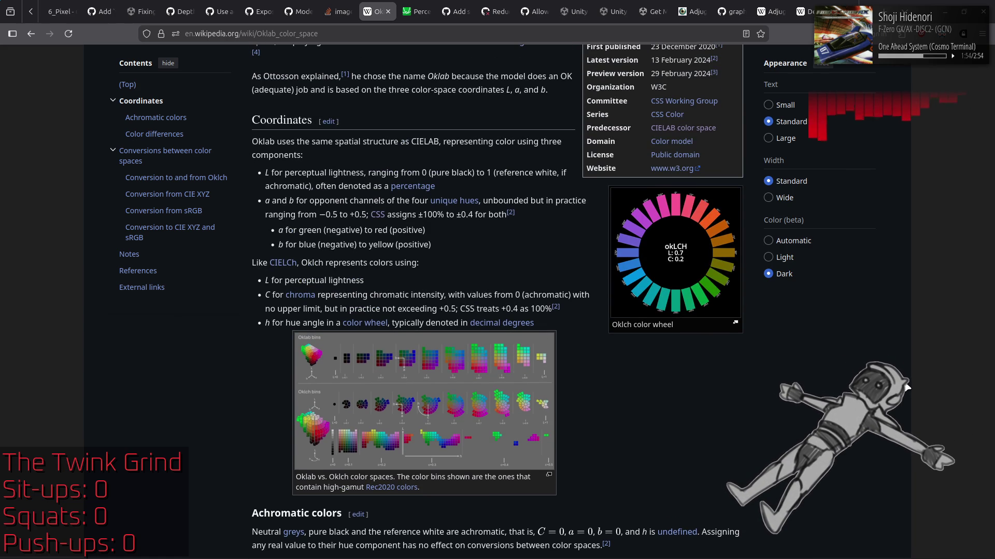
scroll(905, 387, "down", 5)
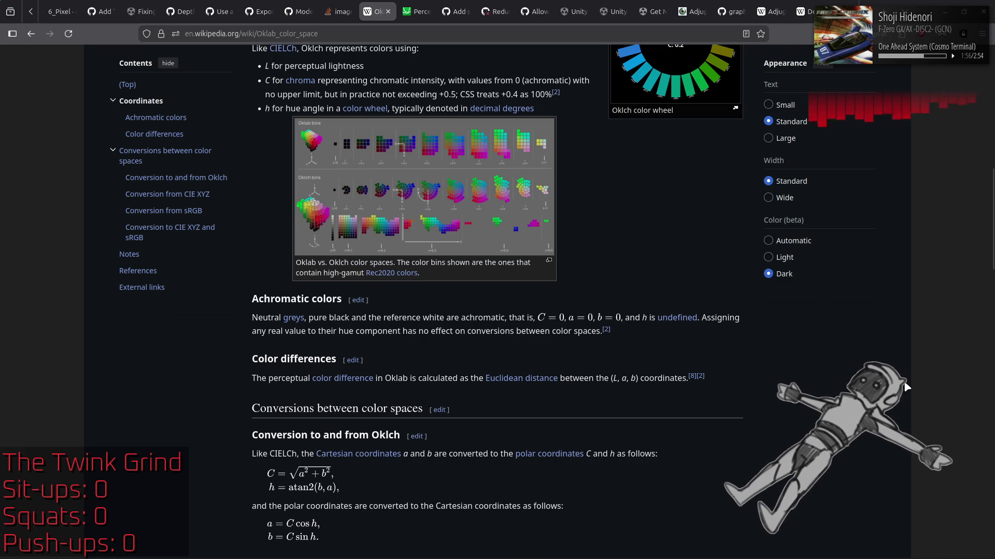
scroll(905, 387, "down", 3)
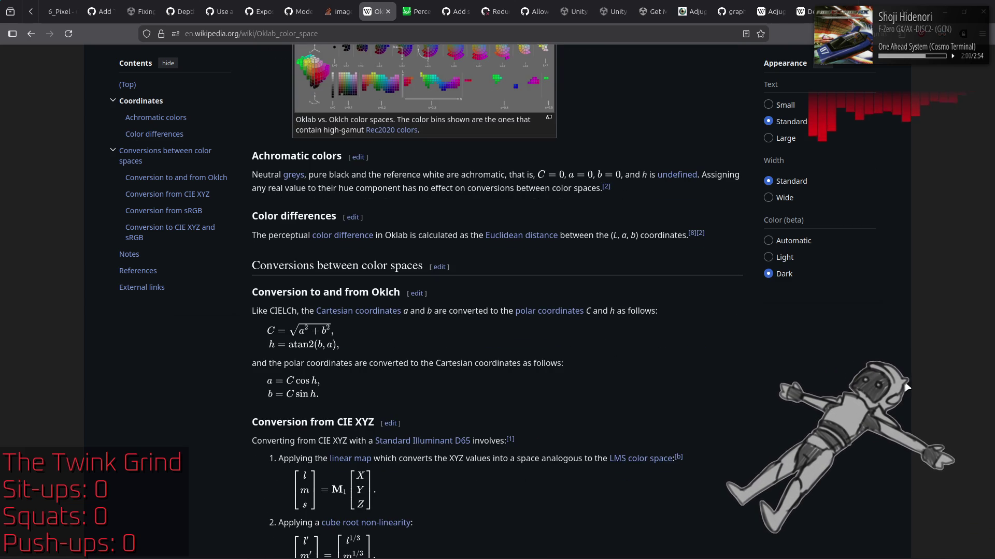
scroll(906, 388, "down", 3)
scroll(906, 388, "down", 1)
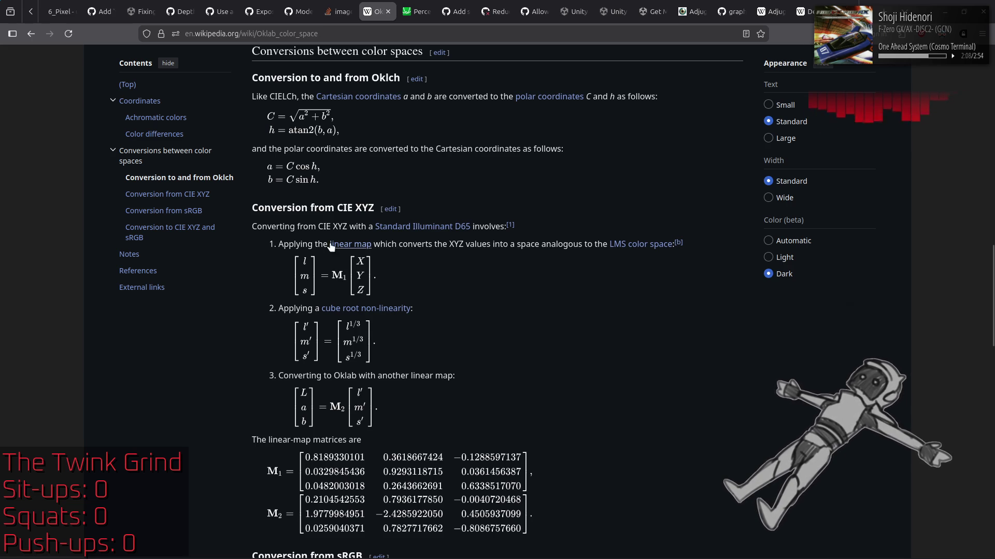
mouse_move(352, 244)
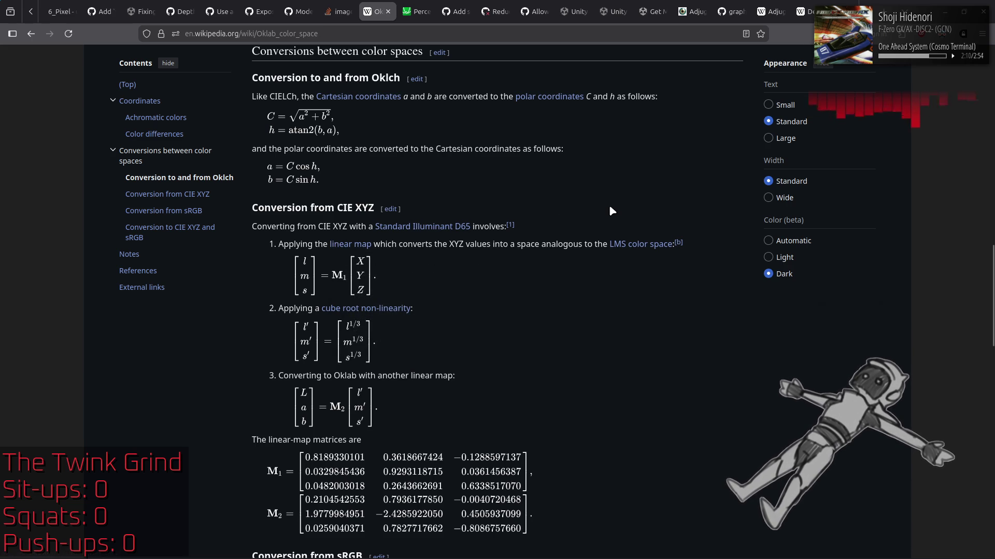
Open the LMS color space article in a new tab, then scroll the Oklab article down to note b
middle_click(647, 248)
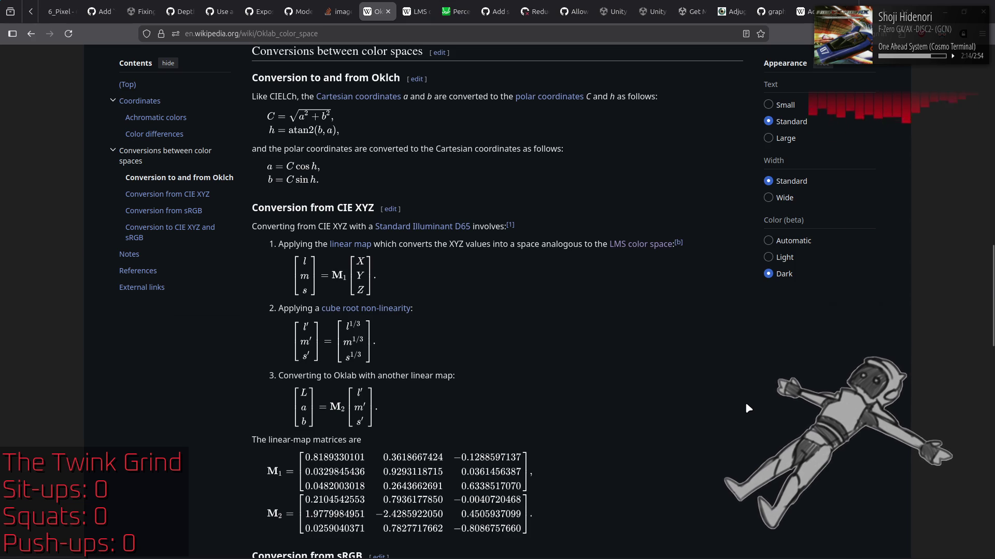
scroll(745, 402, "down", 4)
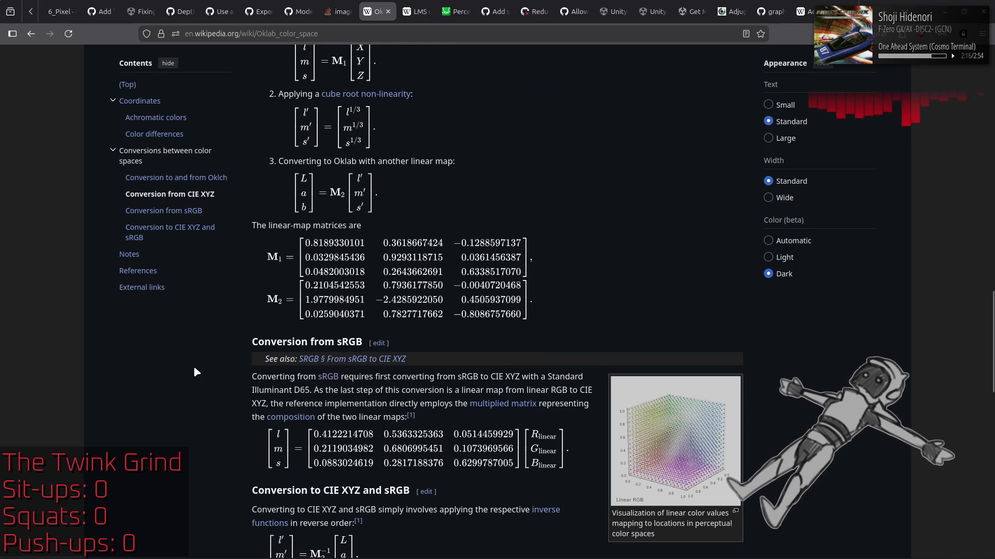
scroll(179, 363, "down", 3)
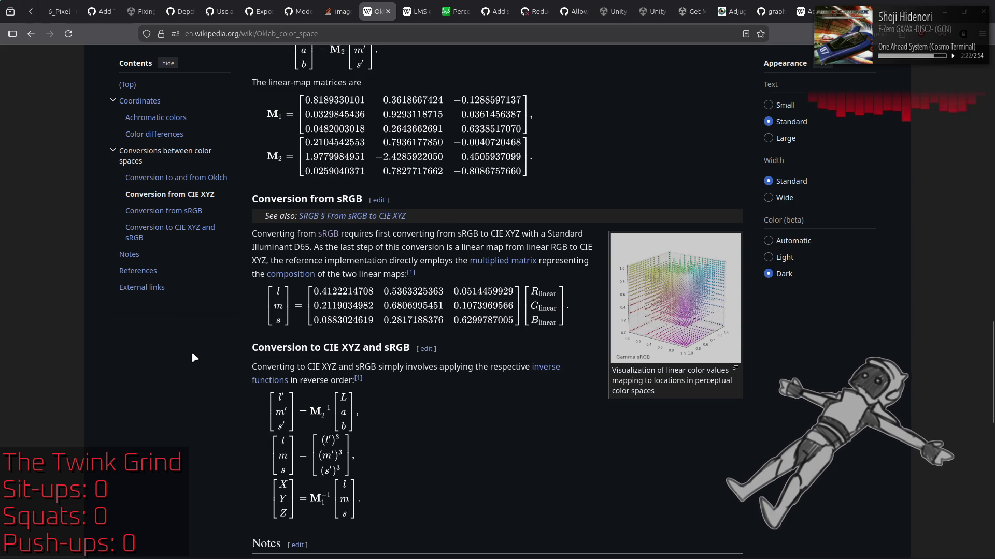
scroll(205, 351, "down", 3)
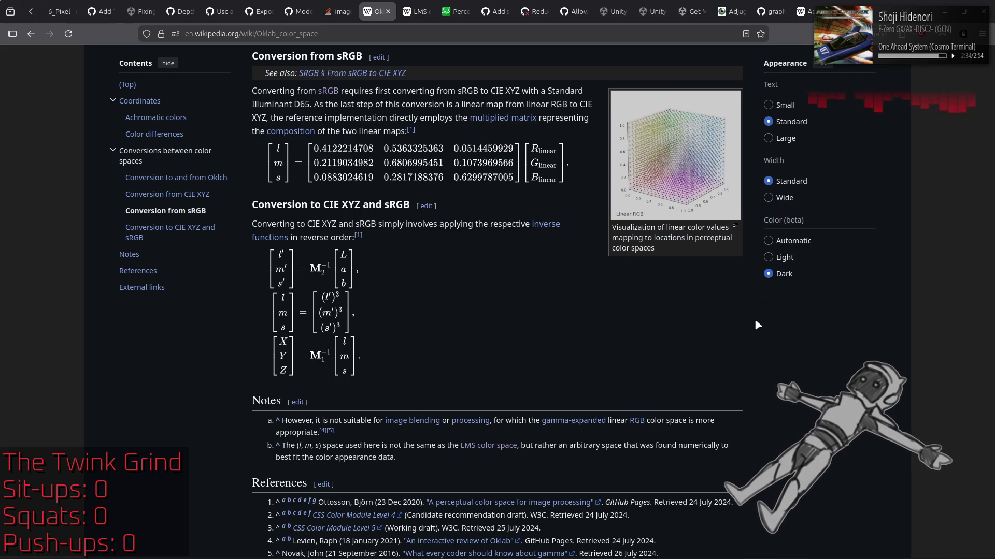
Highlight note b, which says Oklab's (l, m, s) space is not LMS, then move to the LMS tab
mouse_move(285, 445)
left_mouse_down()
mouse_move(751, 452)
mouse_move(682, 464)
left_mouse_up()
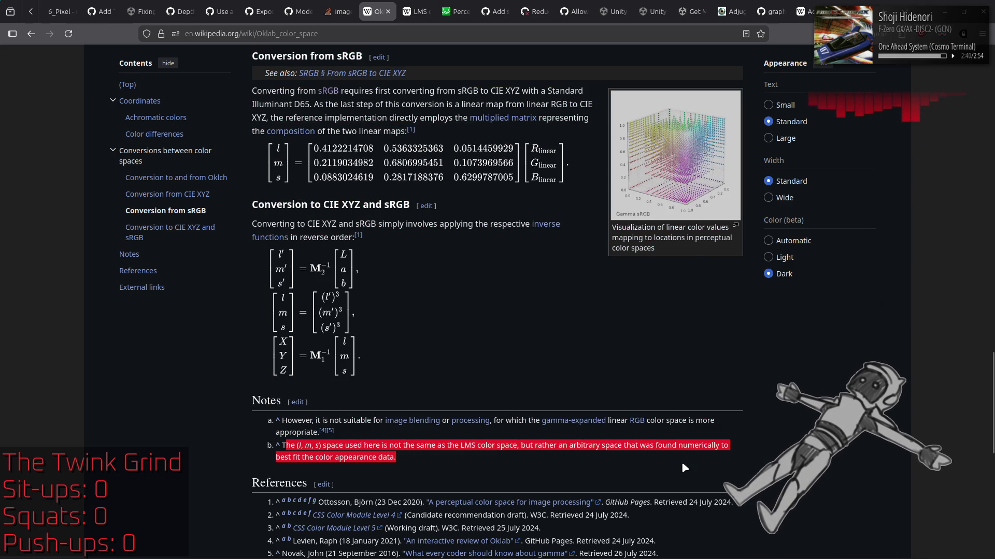
scroll(564, 349, "down", 2)
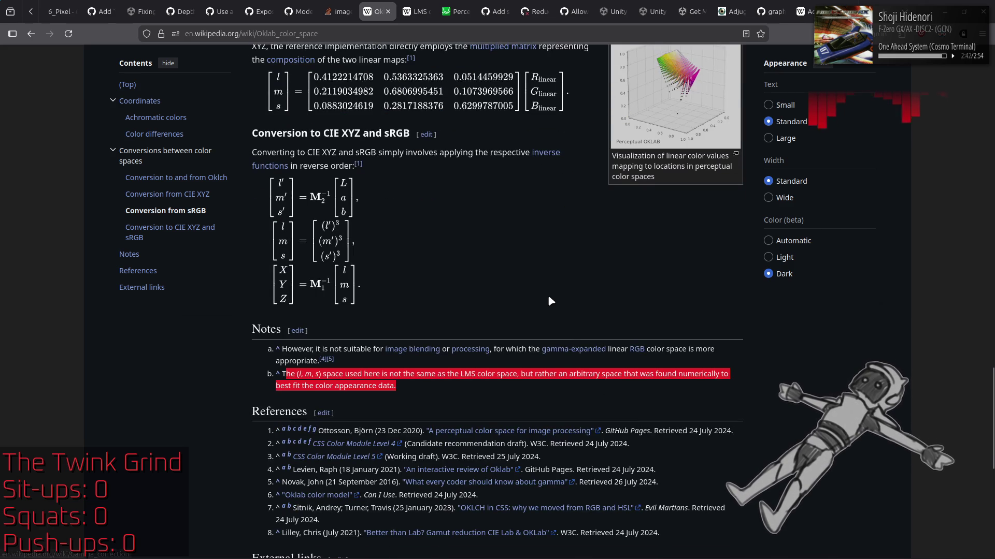
scroll(548, 295, "down", 2)
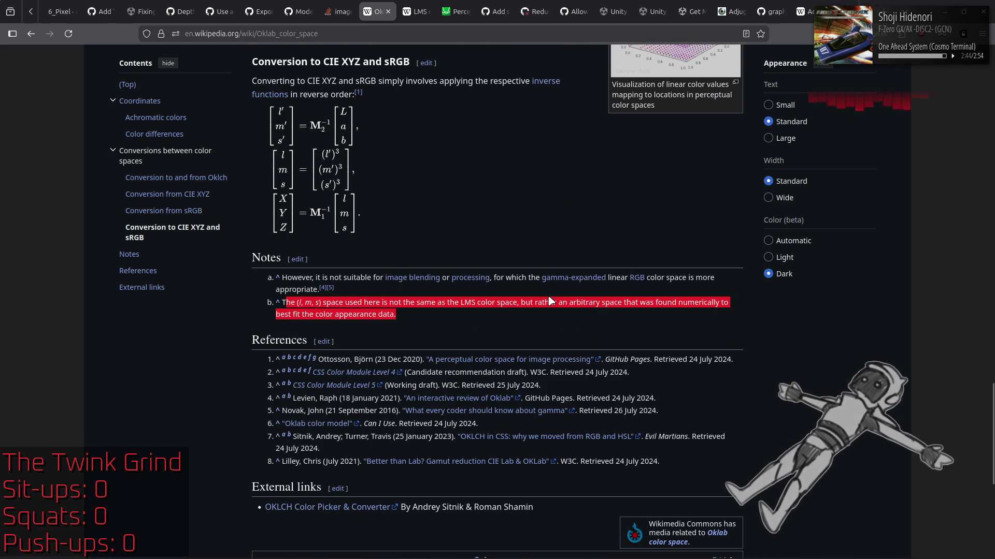
left_click(482, 319)
left_click_drag(291, 302, 569, 314)
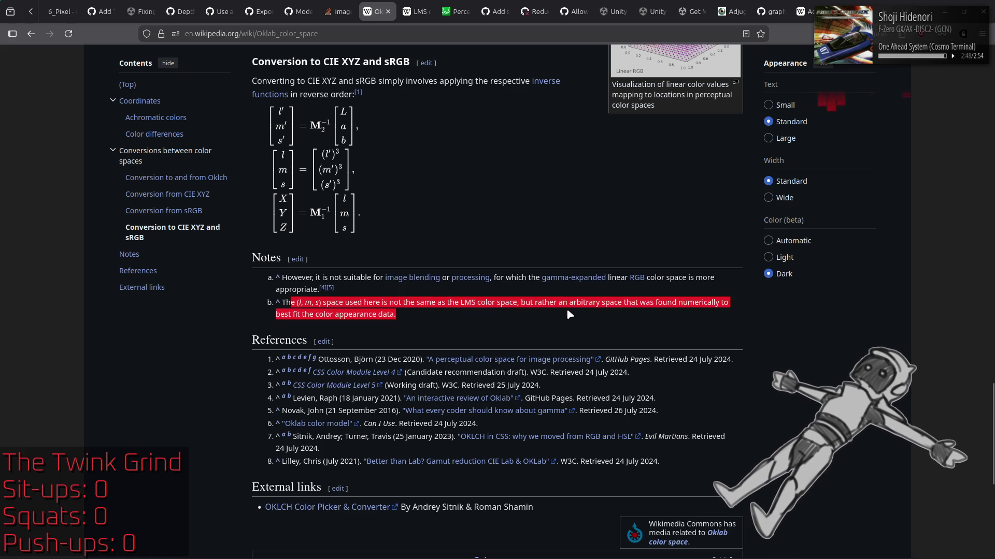
left_click(473, 324)
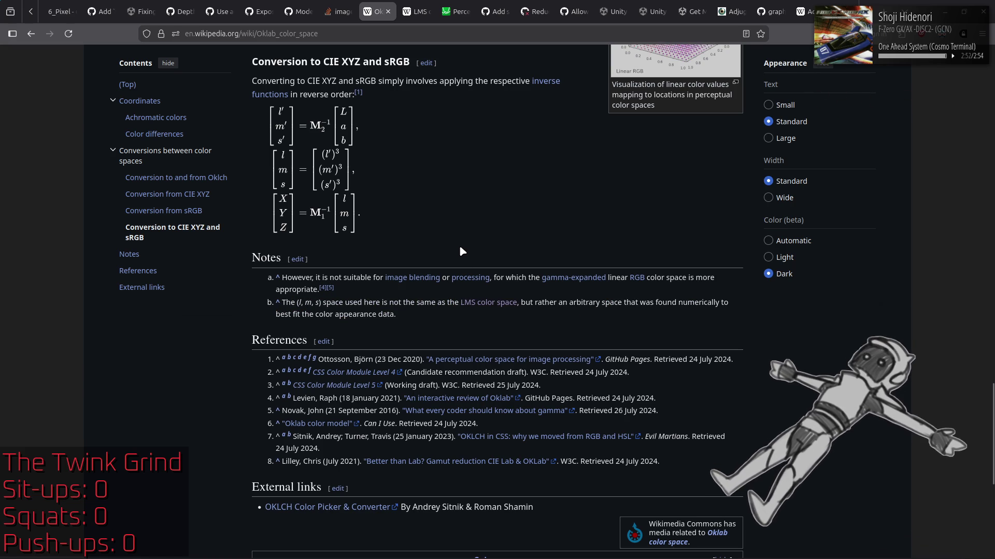
left_click(407, 7)
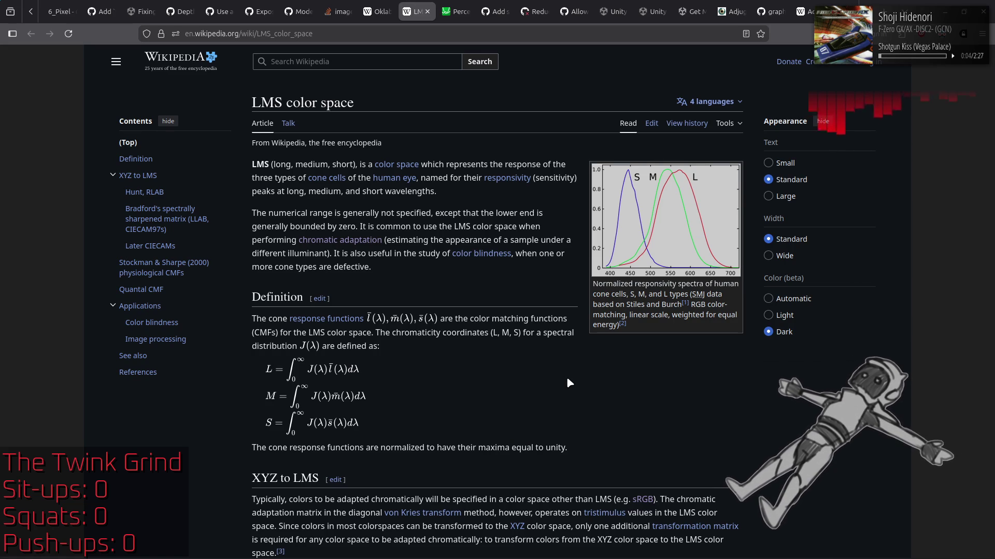
Read the LMS article's XYZ-to-LMS matrices down to Bradford, then bring Colors_inc.hlsl forward
scroll(567, 377, "down", 4)
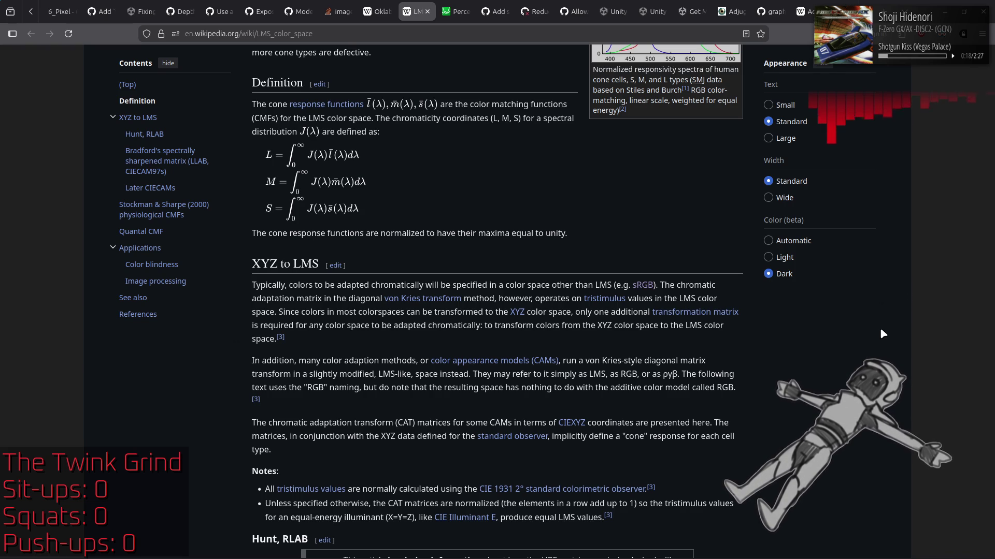
scroll(881, 332, "down", 2)
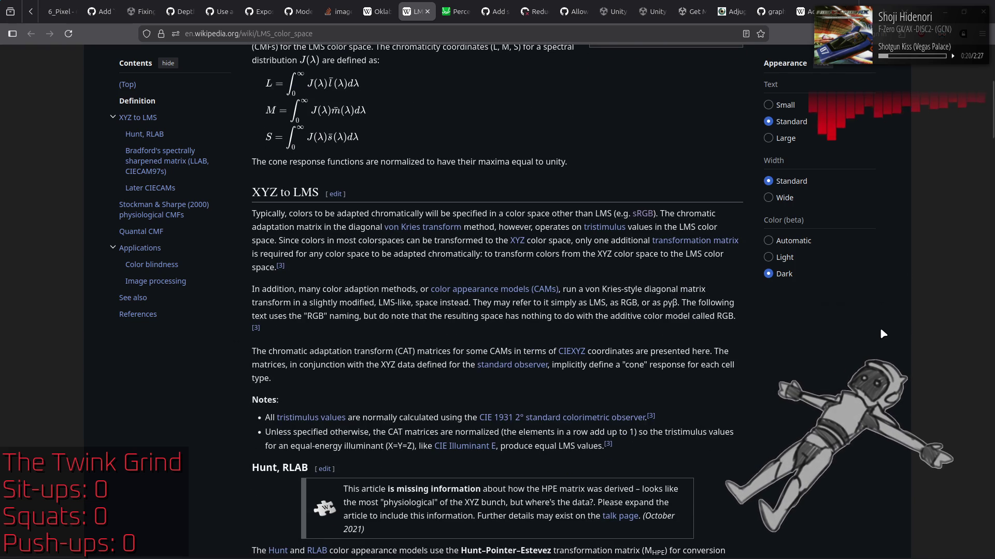
scroll(881, 330, "down", 2)
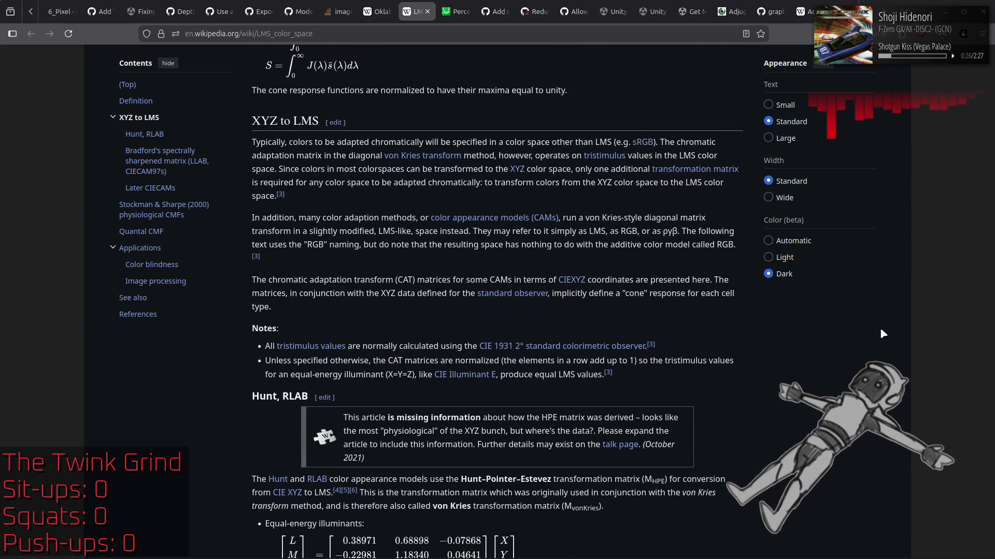
scroll(881, 330, "down", 3)
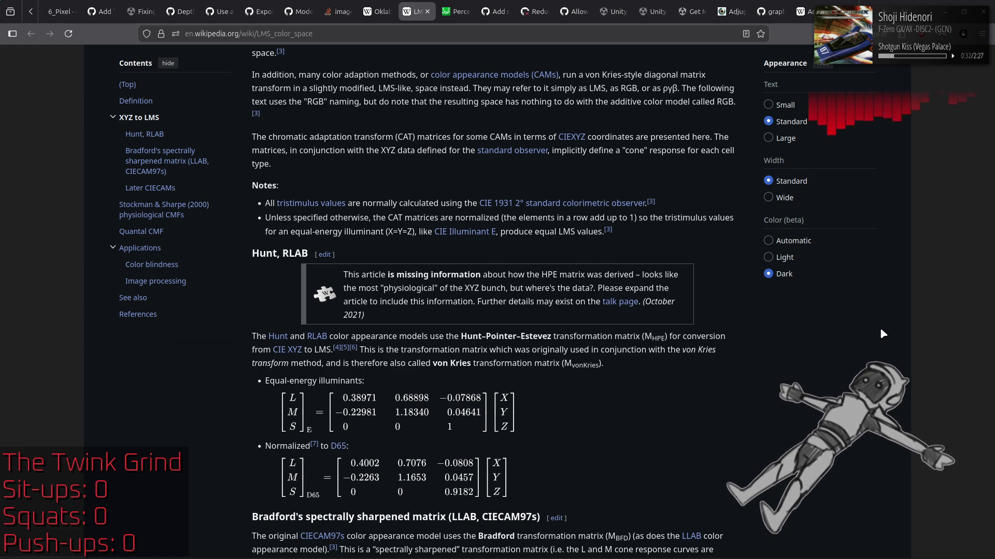
scroll(881, 330, "down", 2)
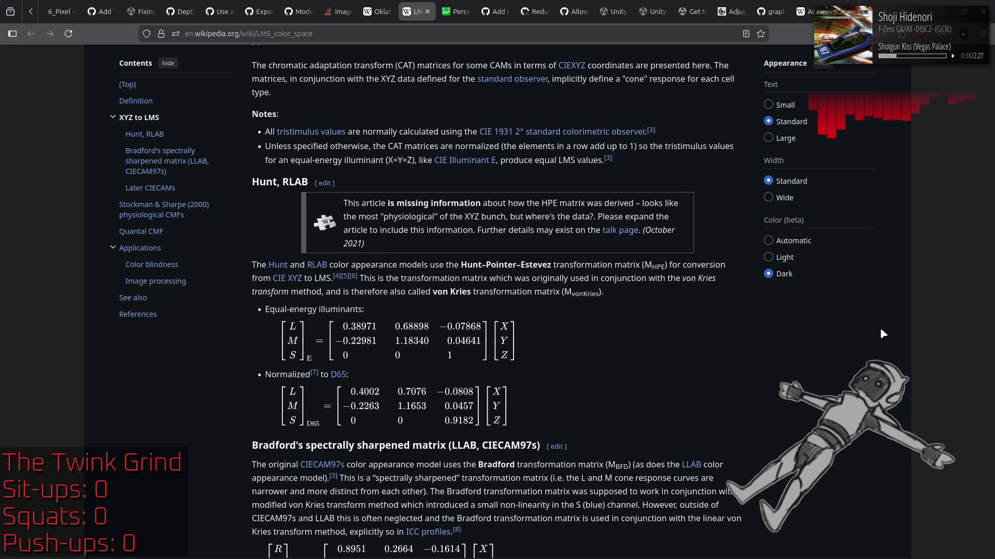
scroll(881, 332, "down", 5)
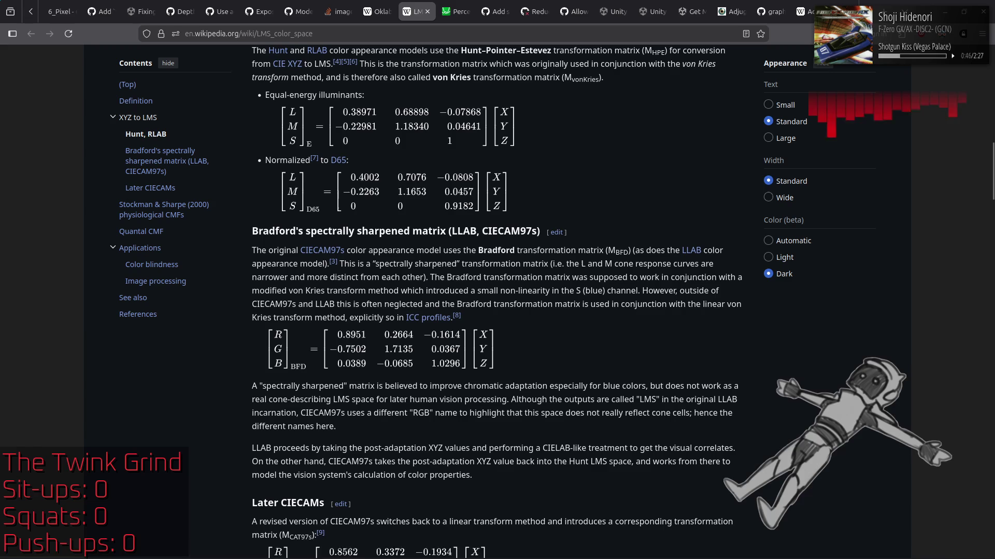
left_click(236, 546)
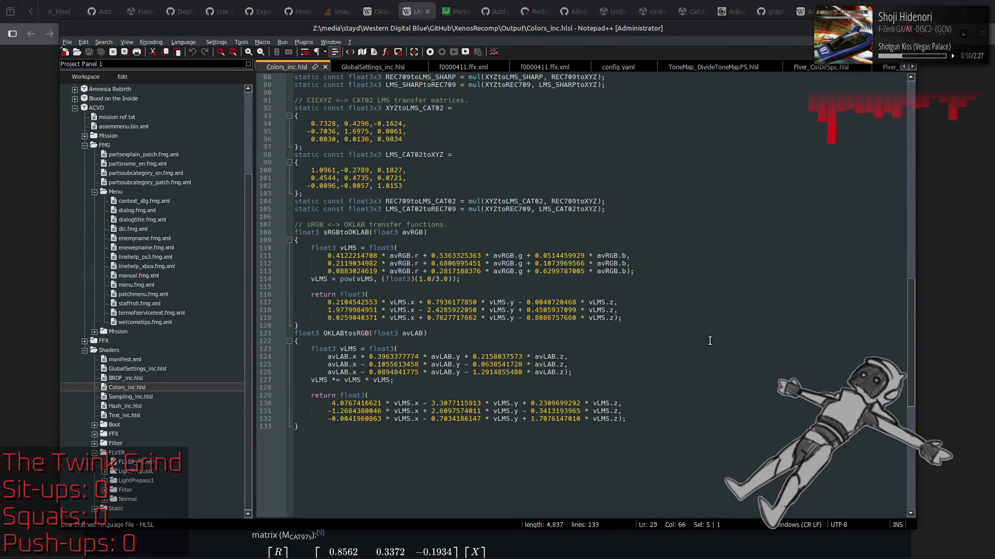
Compare Colors_inc.hlsl's CAT02 matrix values against the LMS article, ending on Wikipedia
scroll(709, 340, "up", 2)
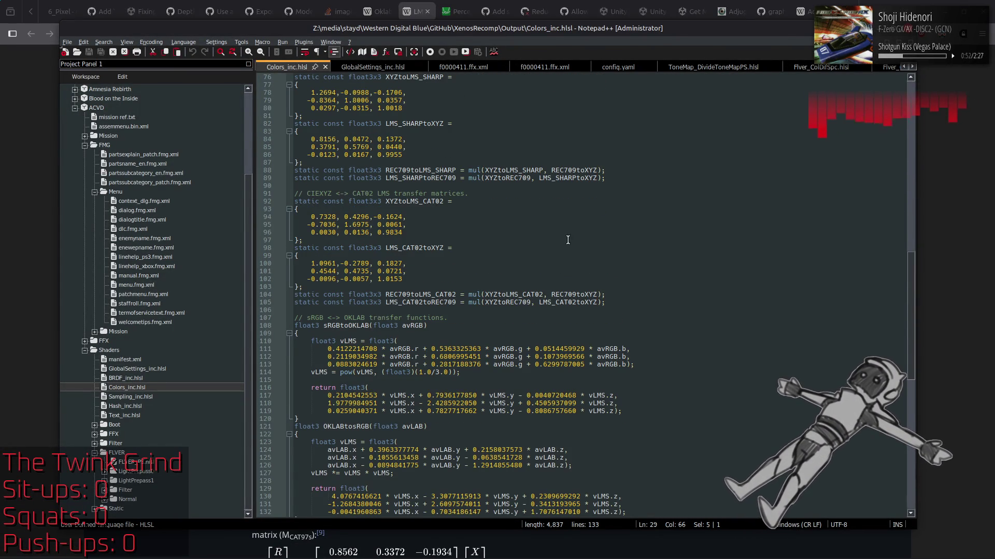
key("alt+Tab")
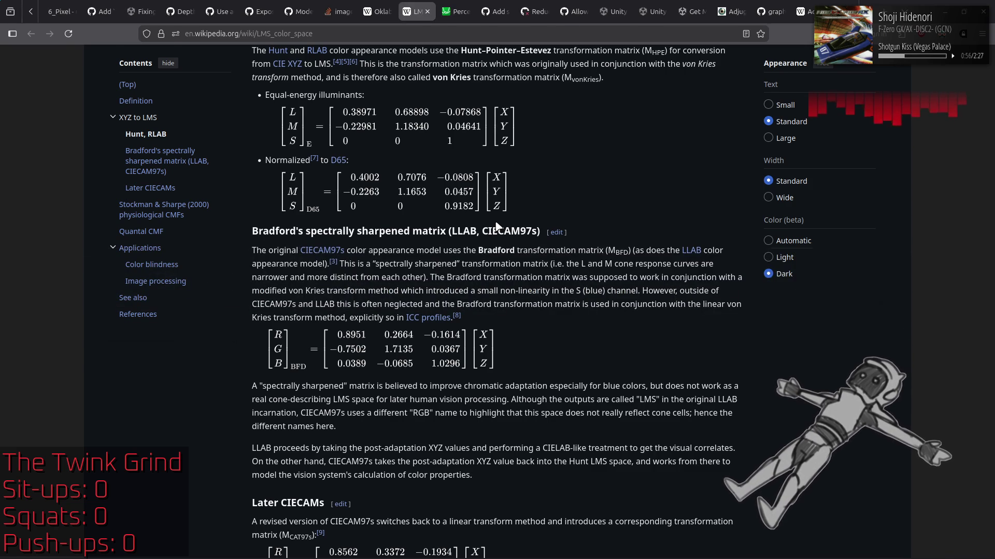
key("alt+Tab")
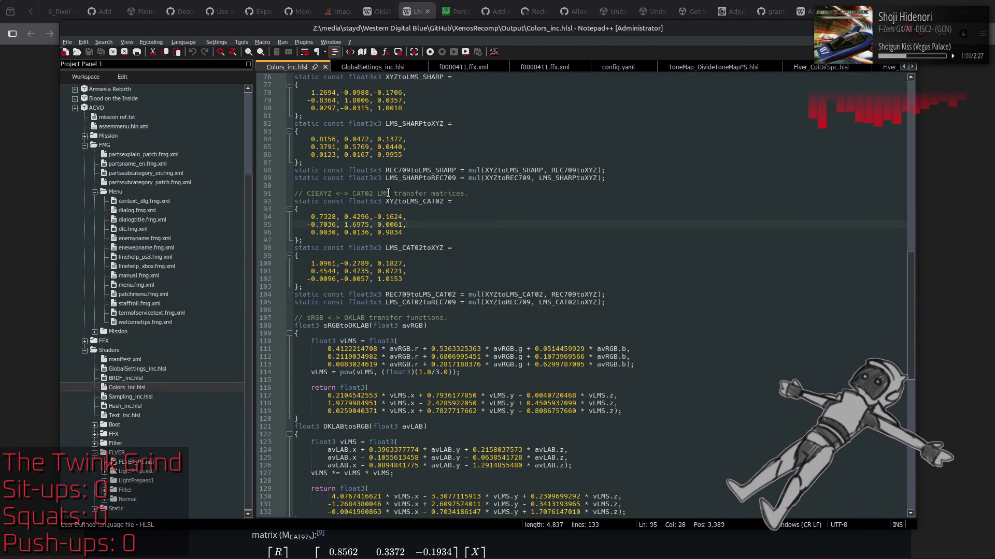
key("alt+Tab")
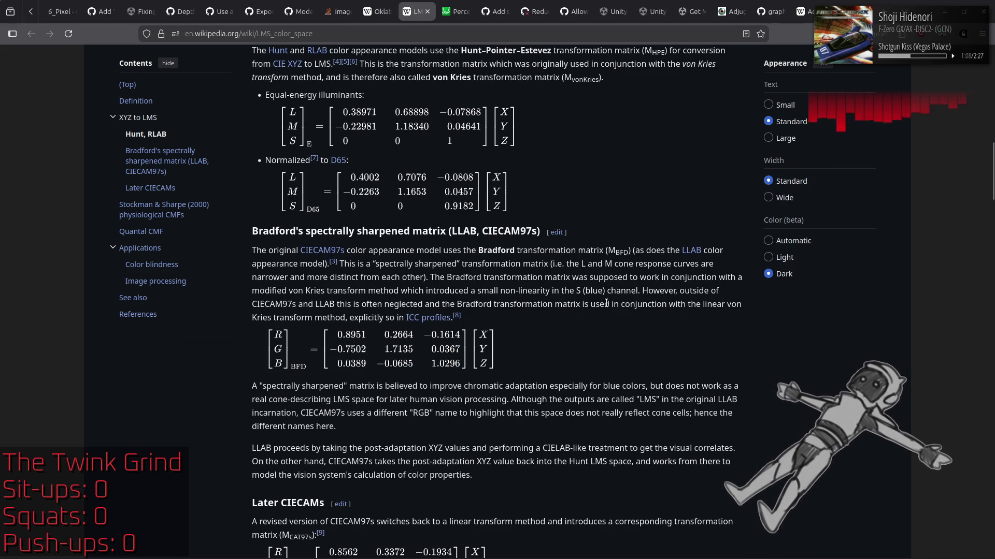
key("alt+Tab")
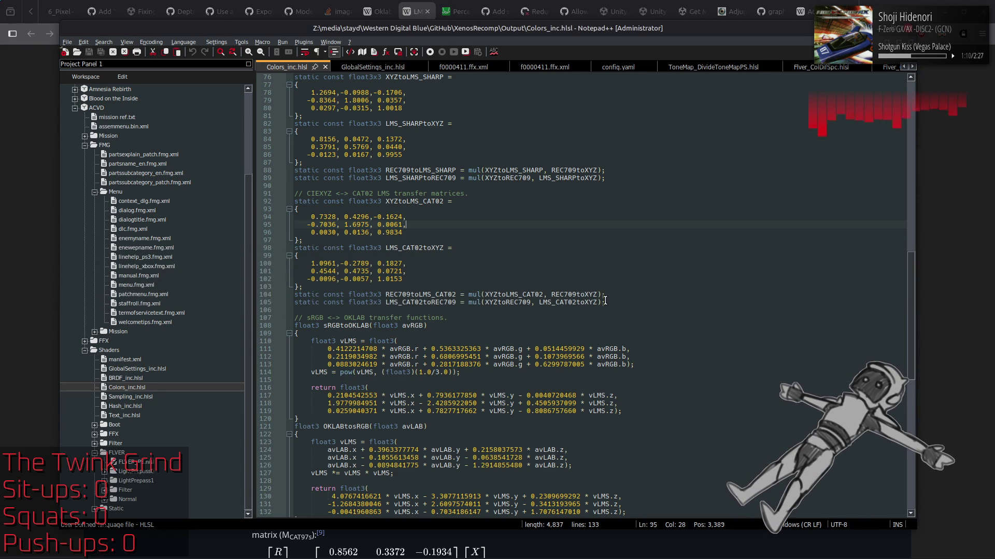
key("alt+Tab")
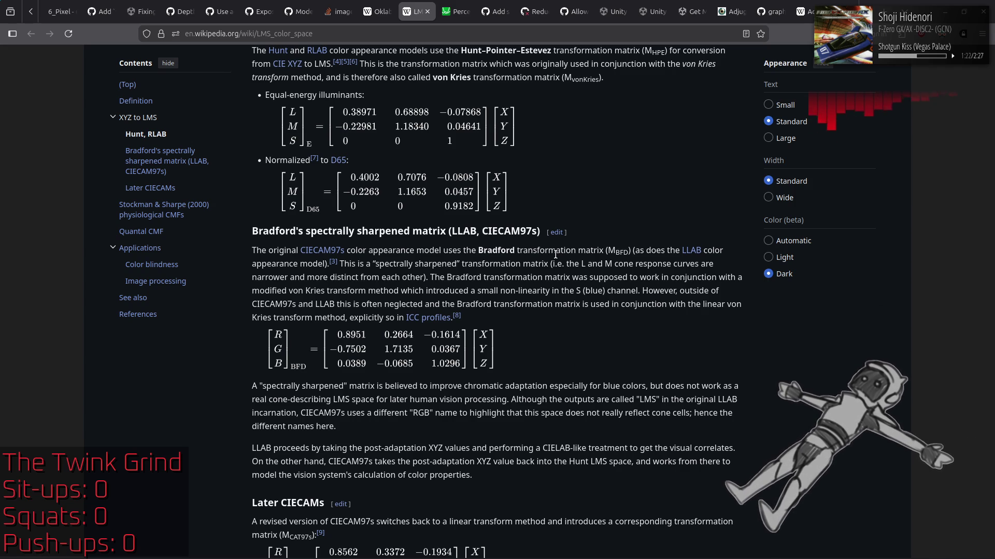
Scroll to Later CIECAMs and highlight the CIECAM02 sharpened matrix passage
scroll(555, 254, "down", 4)
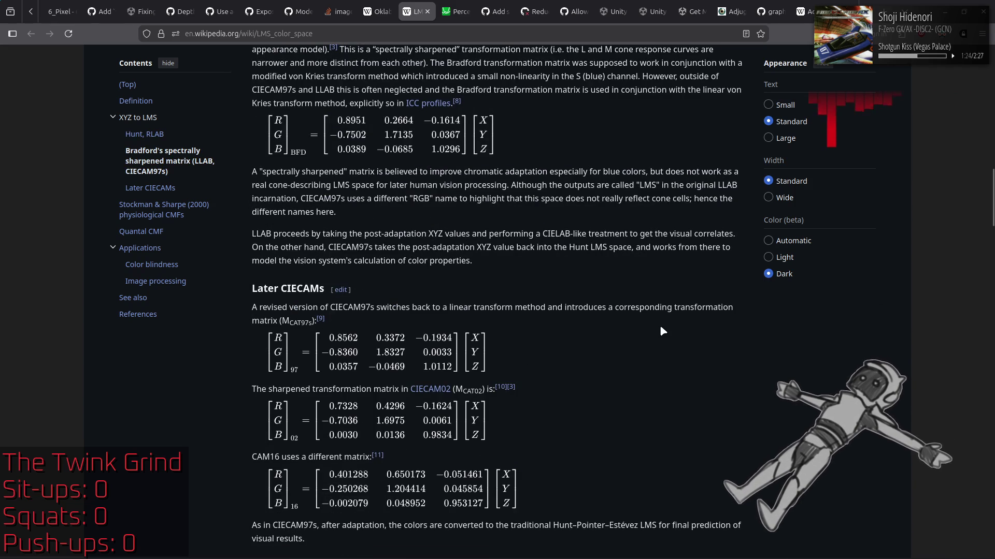
scroll(661, 329, "down", 1)
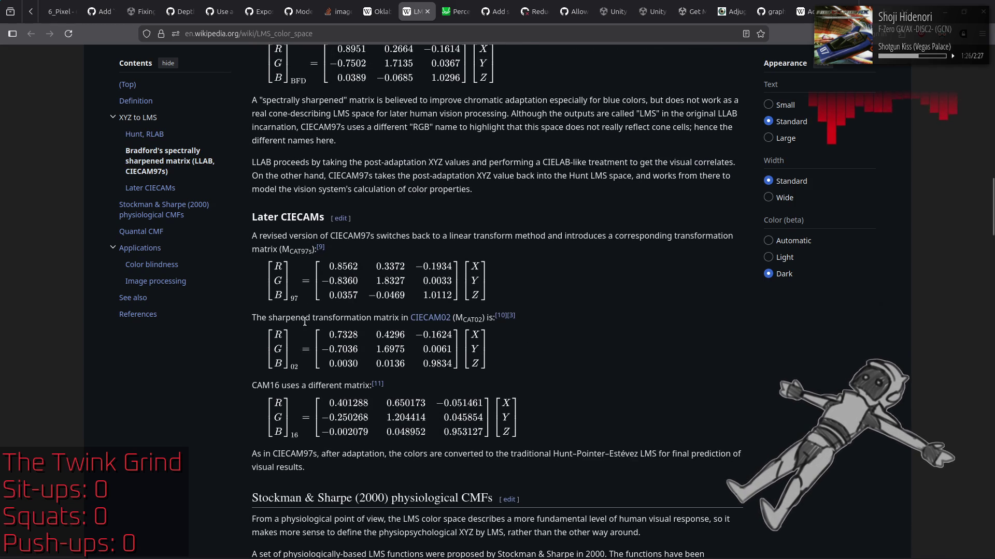
mouse_move(254, 316)
left_mouse_down()
mouse_move(577, 378)
mouse_move(659, 332)
left_mouse_up()
left_click(659, 331)
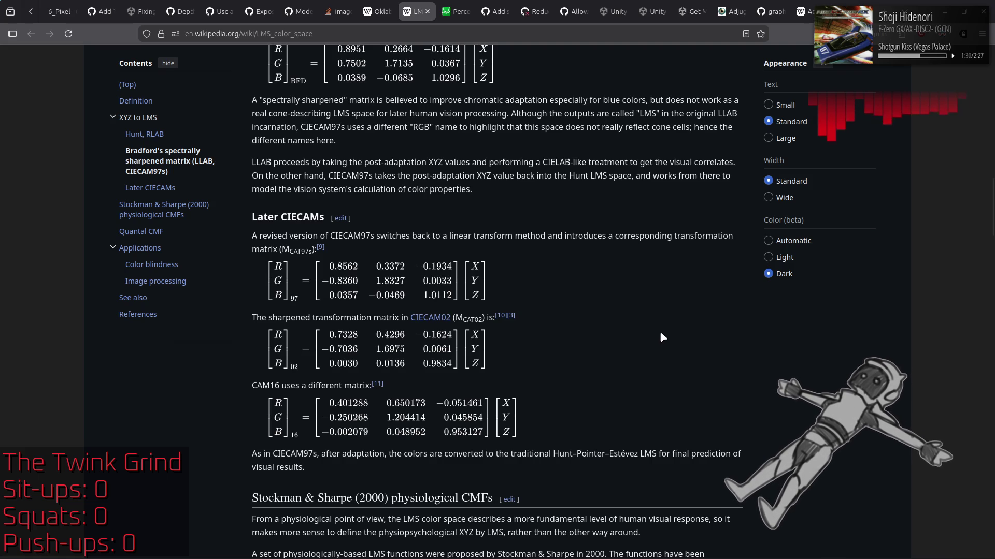
Mark XYZtoLMS_CAT02 in Colors_inc.hlsl, then return to the top of the LMS article
key("alt+Tab")
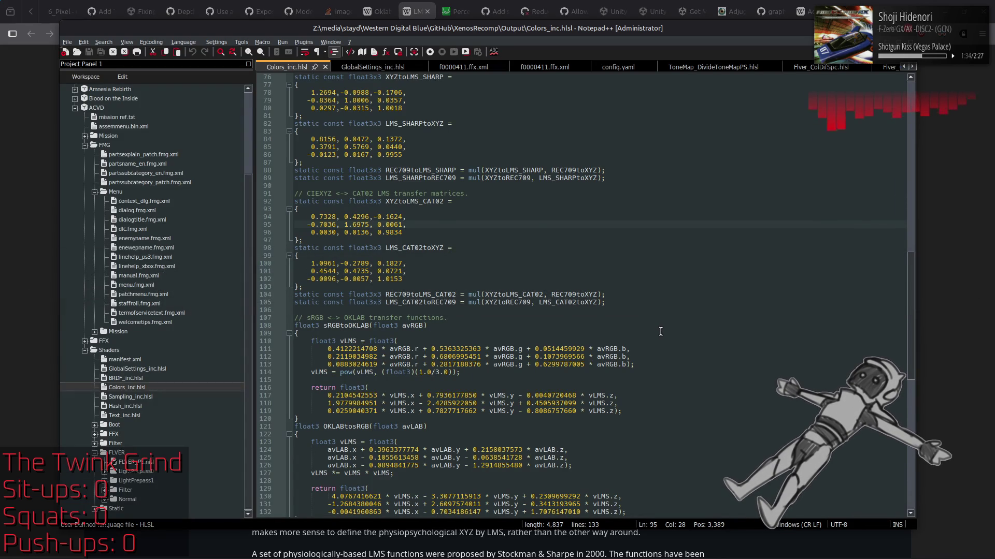
double_click(393, 201)
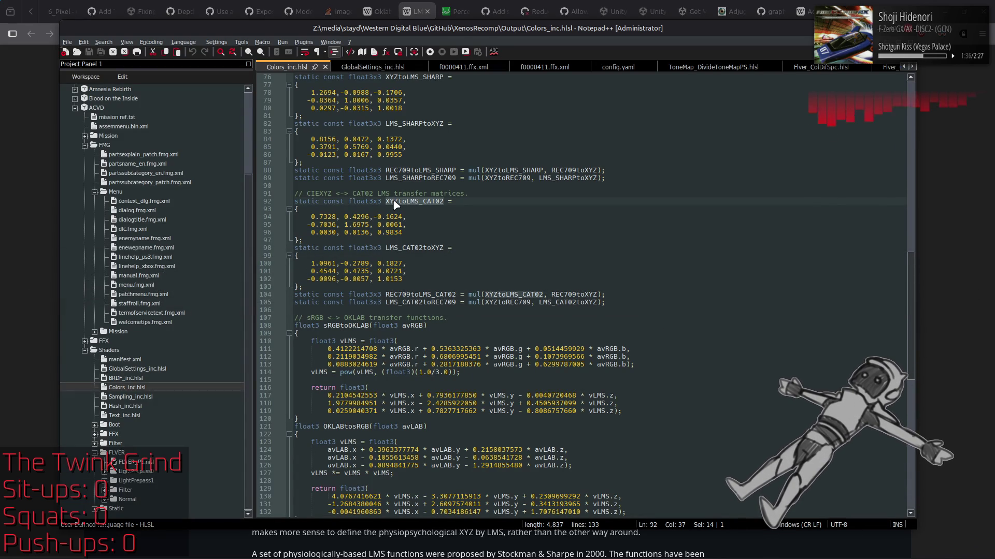
key("alt+Tab")
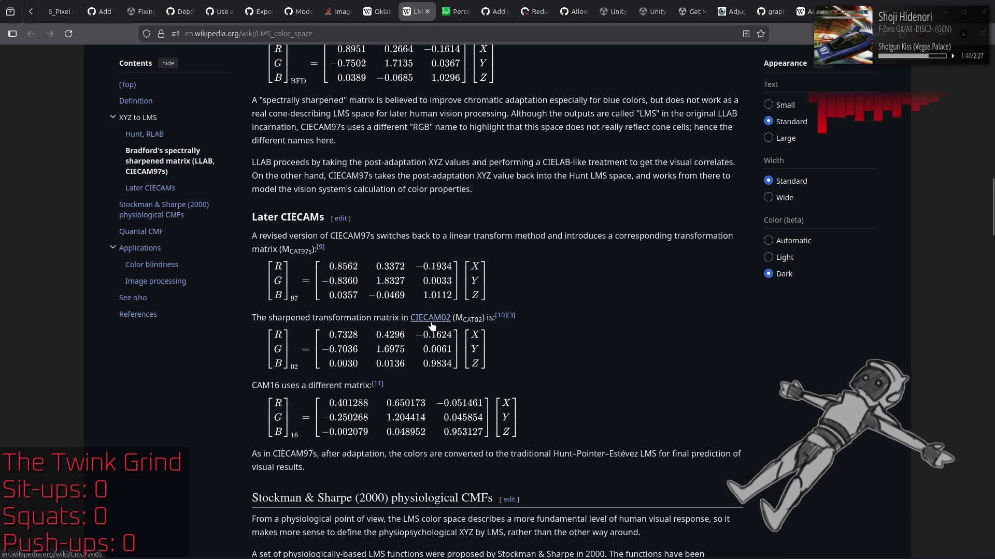
mouse_move(430, 324)
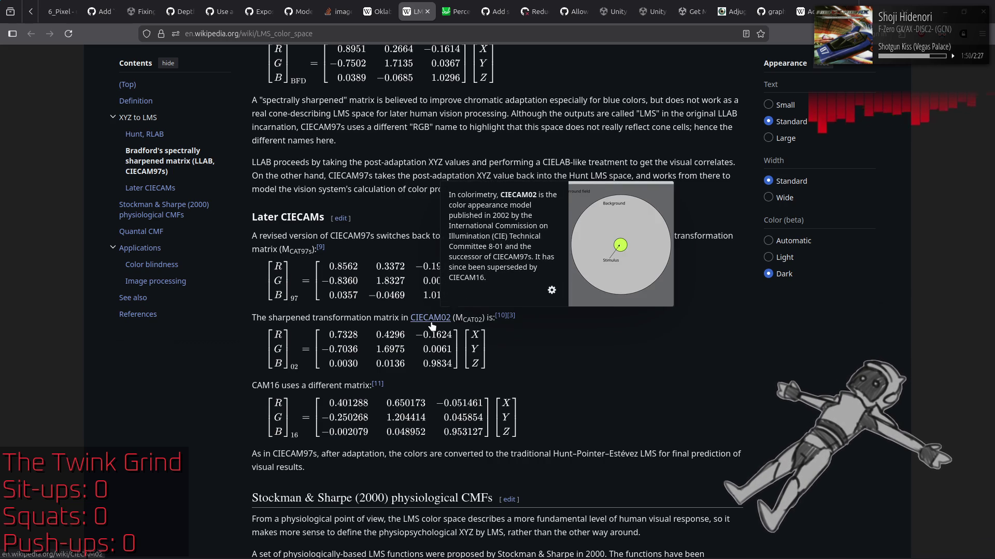
key("Home")
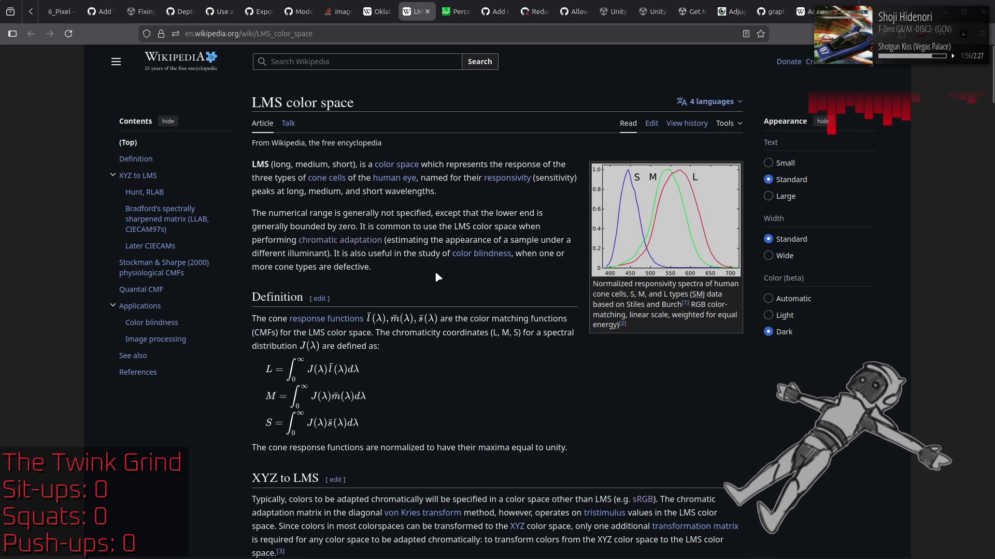
Compare the LMS article with the CAT02 matrix definitions on lines 92–103 of Colors_inc.hlsl
scroll(437, 276, "down", 5)
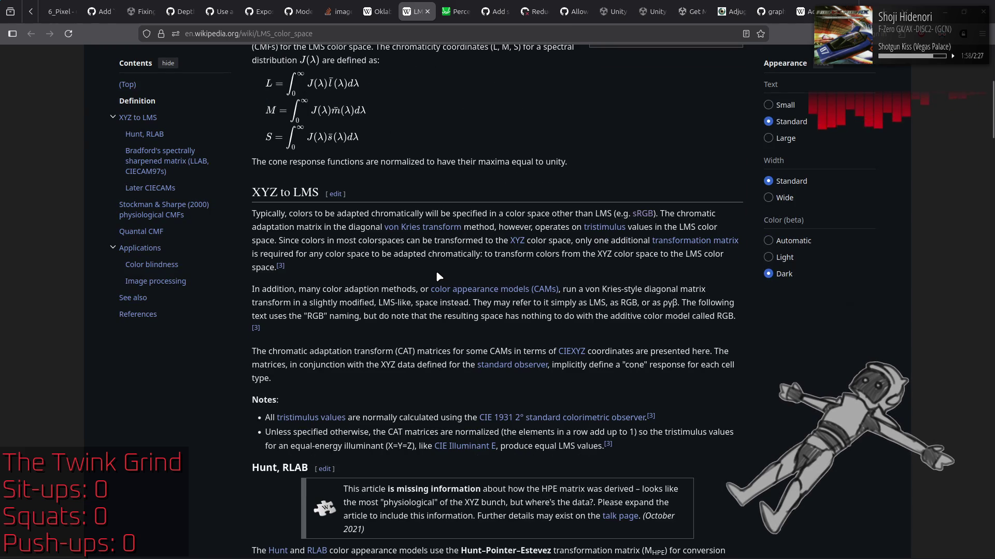
scroll(436, 276, "down", 4)
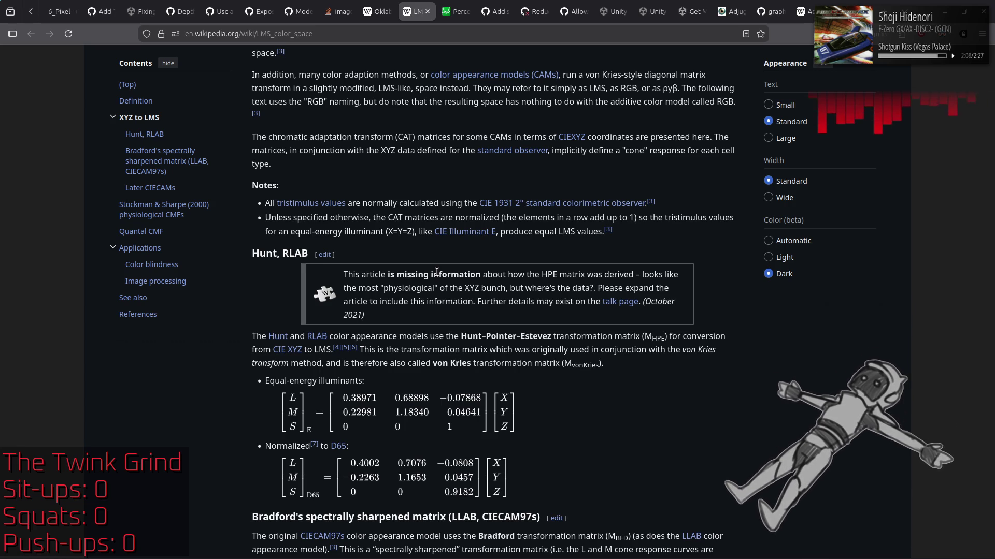
key("alt+Tab")
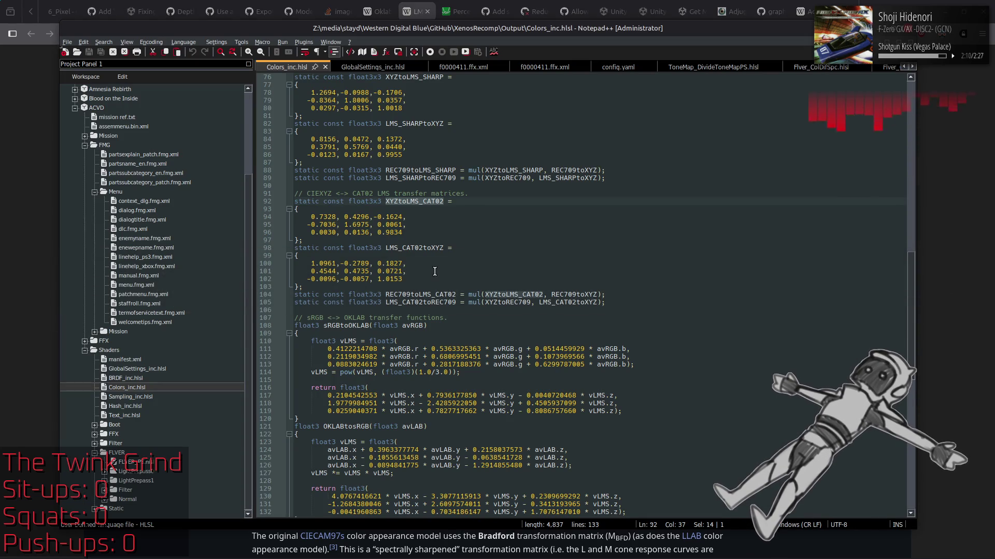
mouse_move(374, 284)
left_mouse_down()
mouse_move(409, 210)
mouse_move(456, 202)
left_mouse_up()
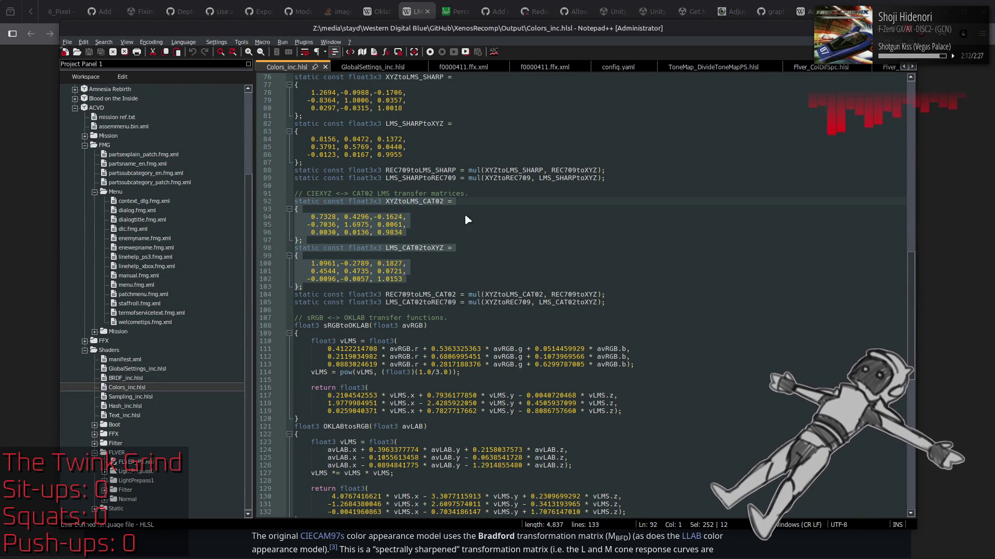
left_click(474, 215)
key("alt+Tab")
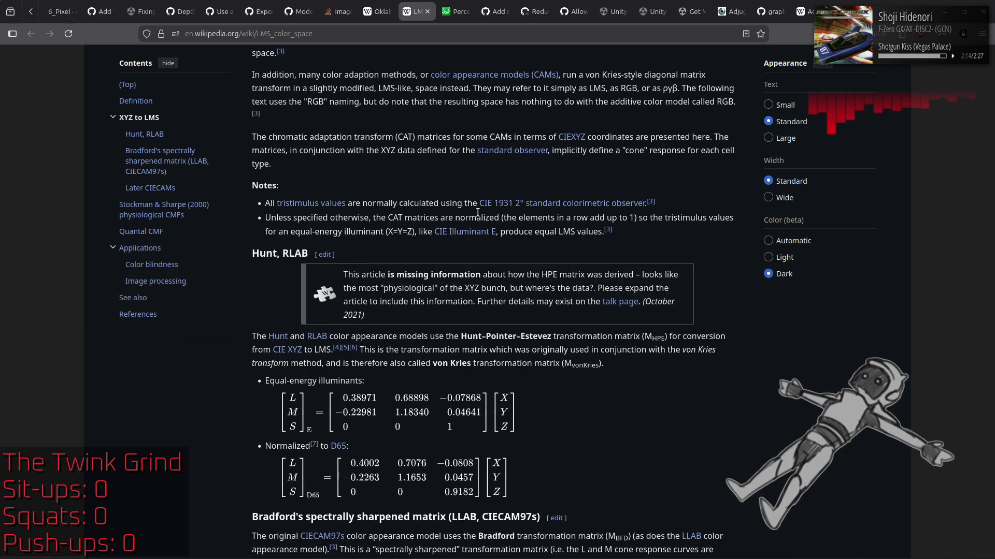
key("alt+Tab")
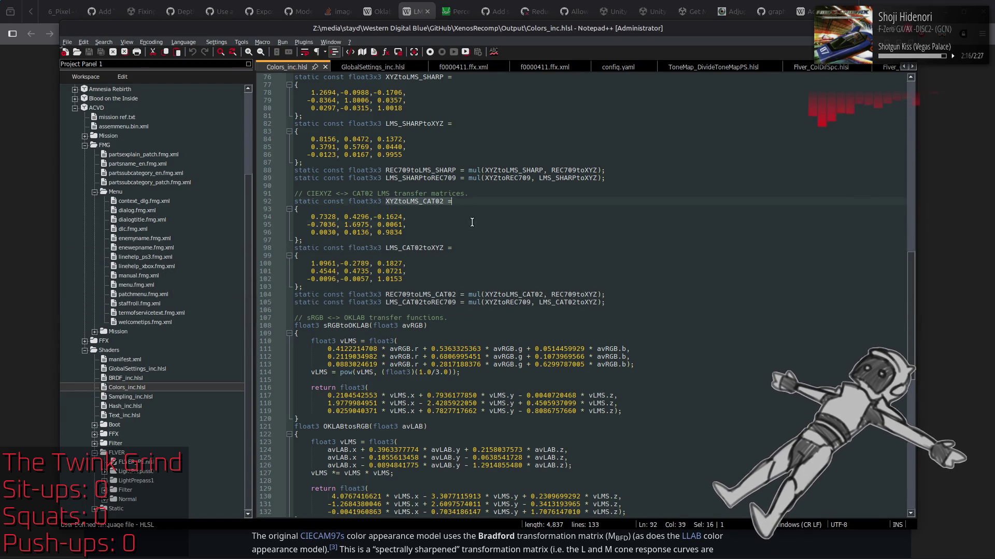
key("alt+Tab")
scroll(473, 223, "down", 4)
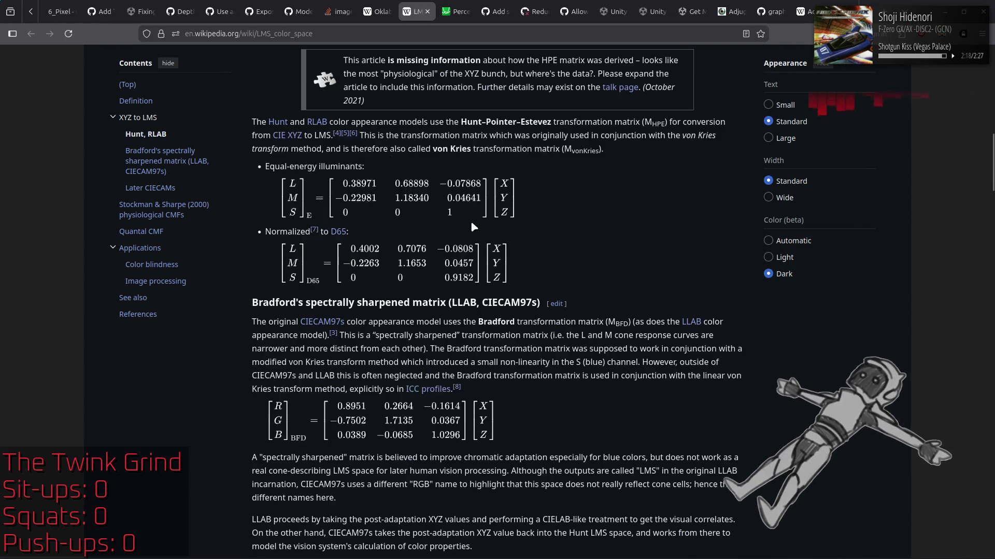
scroll(544, 251, "down", 3)
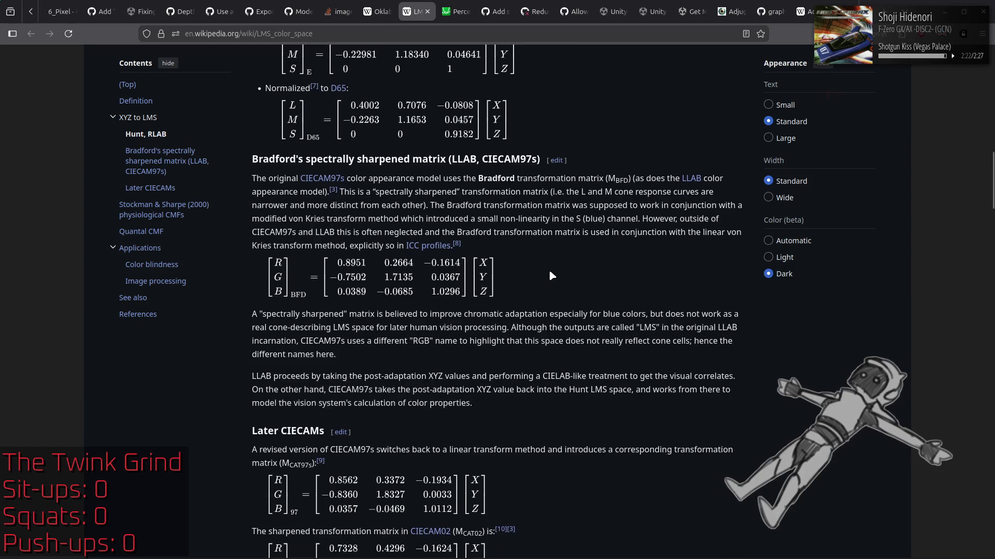
scroll(550, 274, "down", 3)
scroll(550, 274, "up", 9)
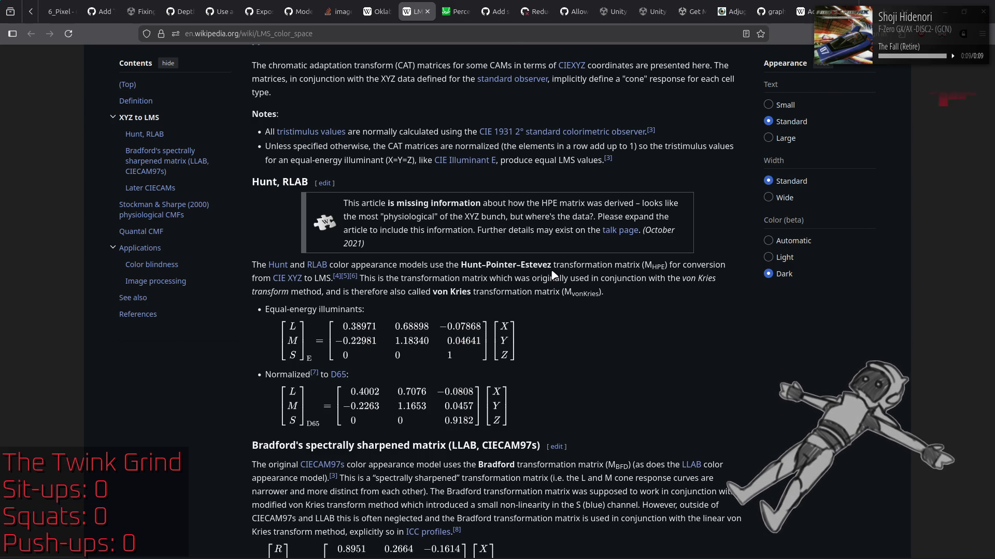
scroll(554, 275, "down", 10)
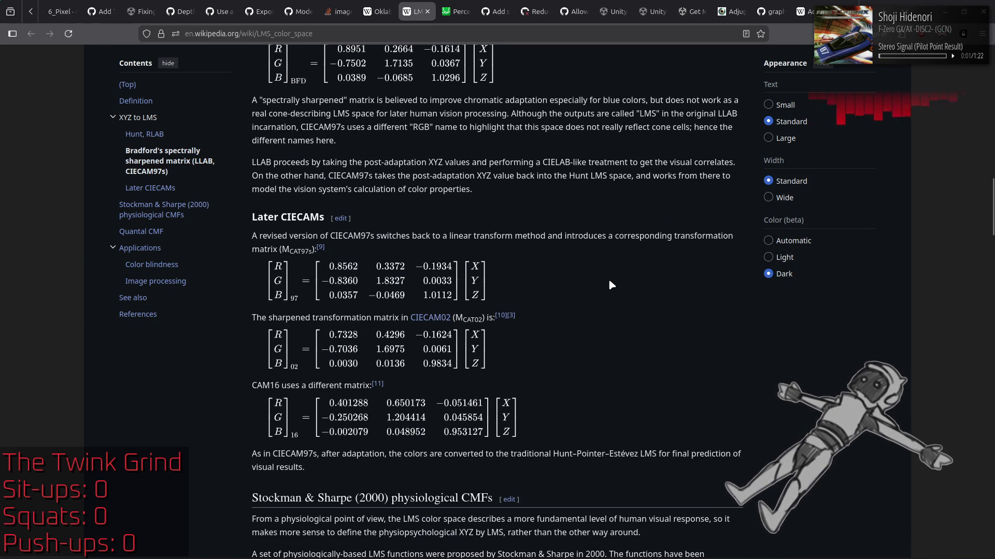
scroll(609, 282, "down", 4)
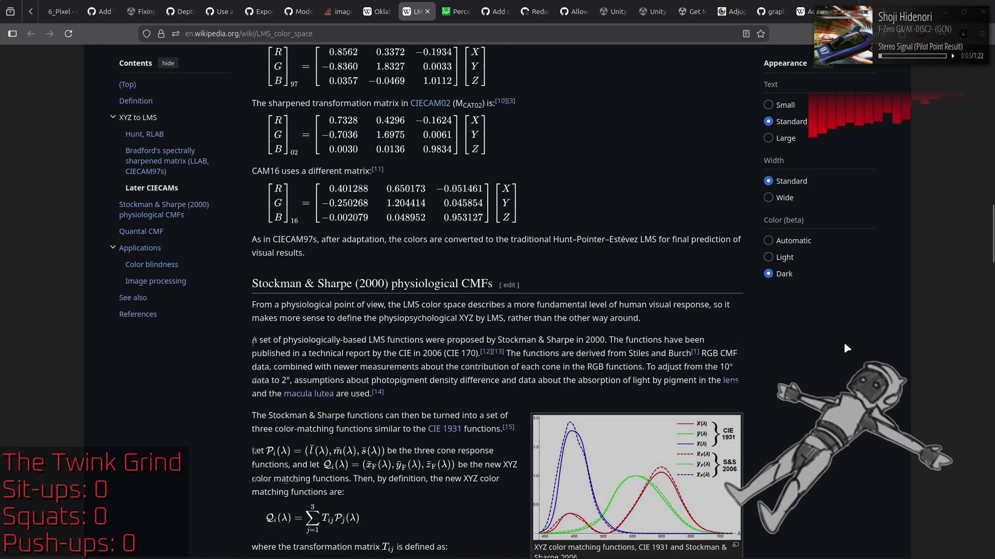
scroll(844, 347, "down", 4)
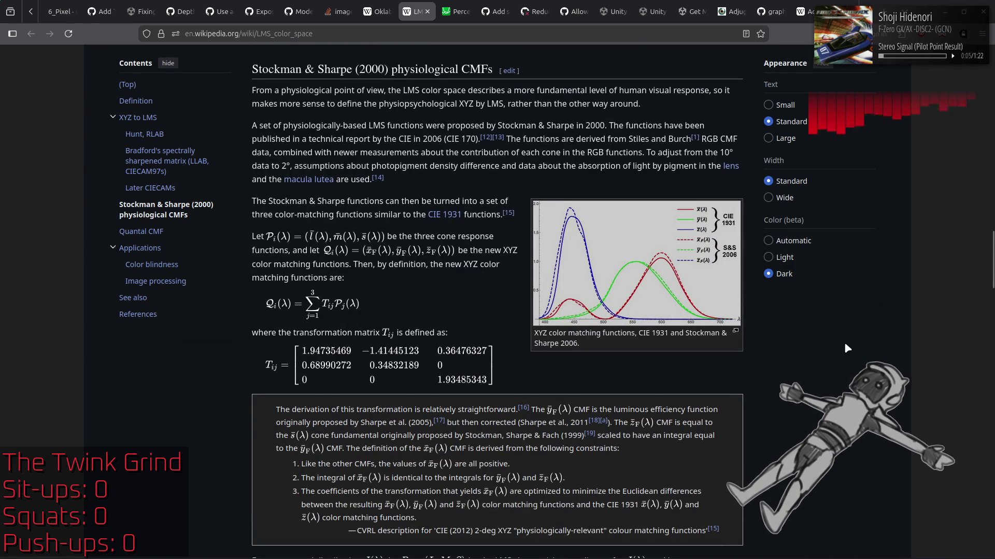
scroll(845, 346, "down", 4)
scroll(846, 348, "down", 4)
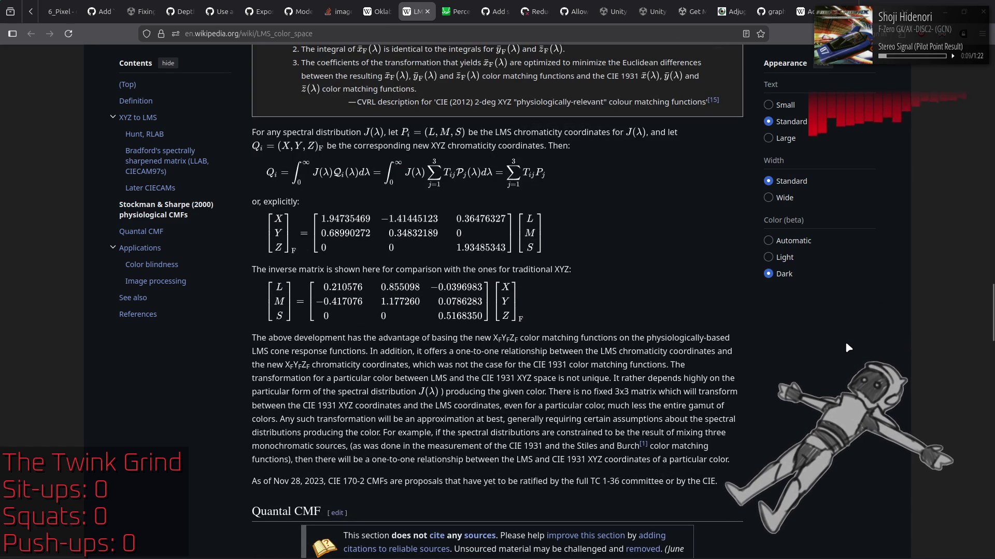
scroll(846, 344, "down", 5)
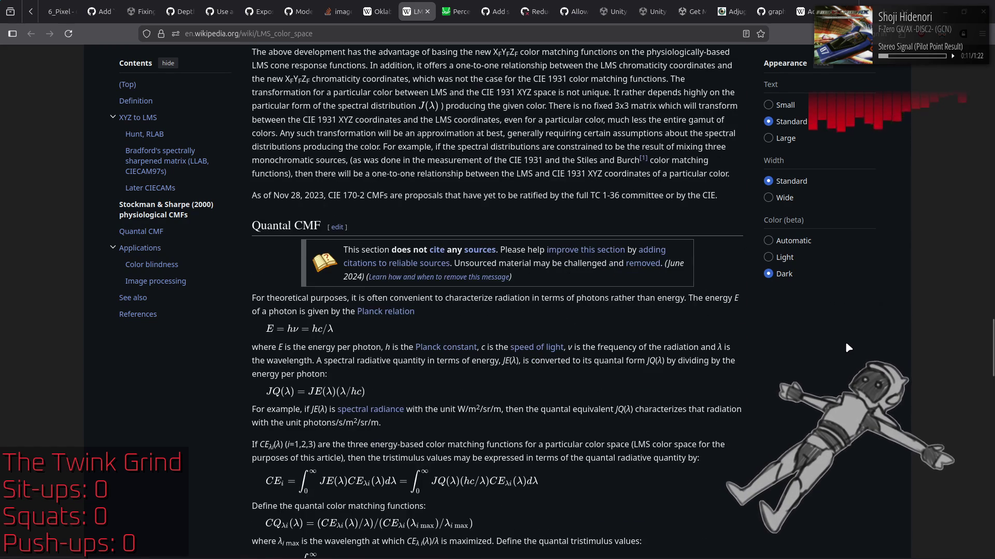
scroll(846, 343, "down", 6)
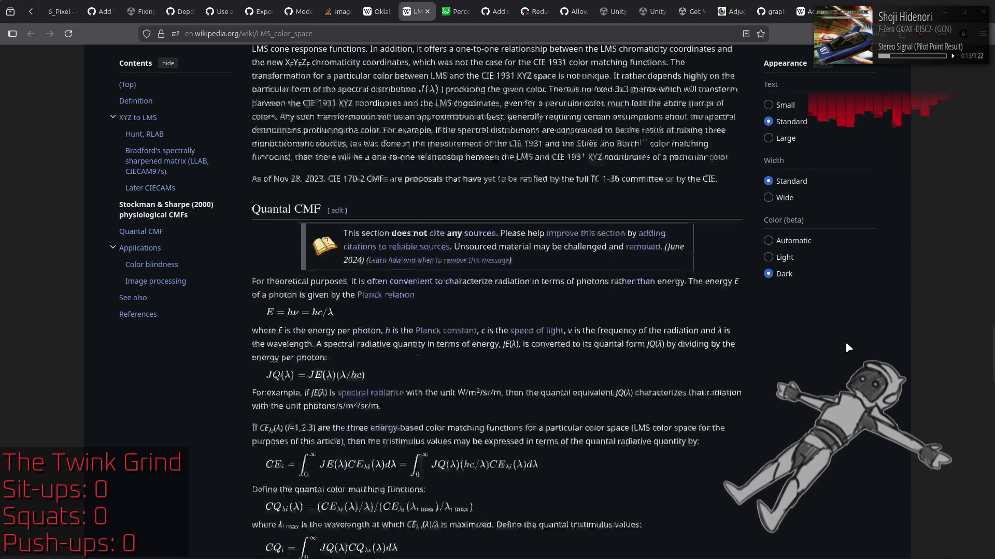
scroll(846, 344, "down", 4)
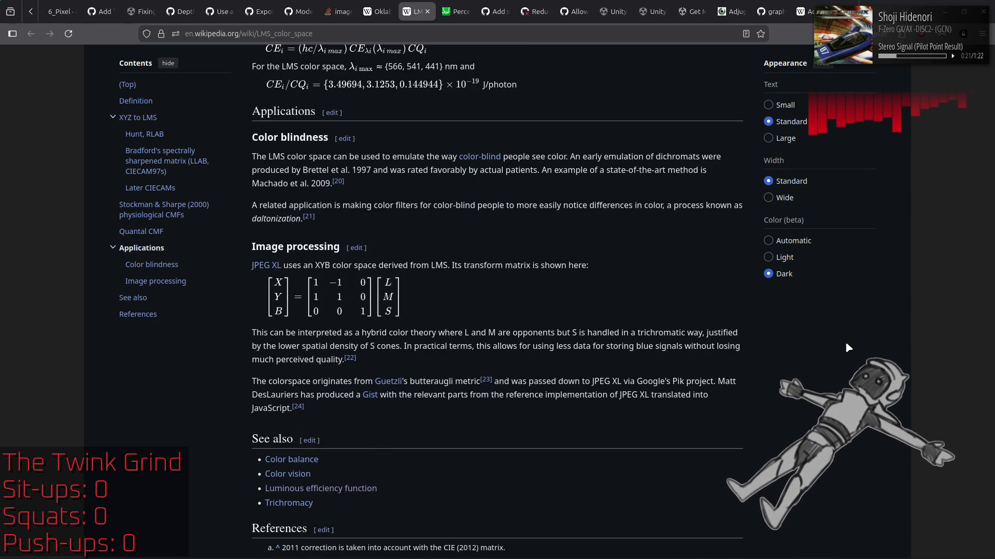
scroll(846, 344, "down", 2)
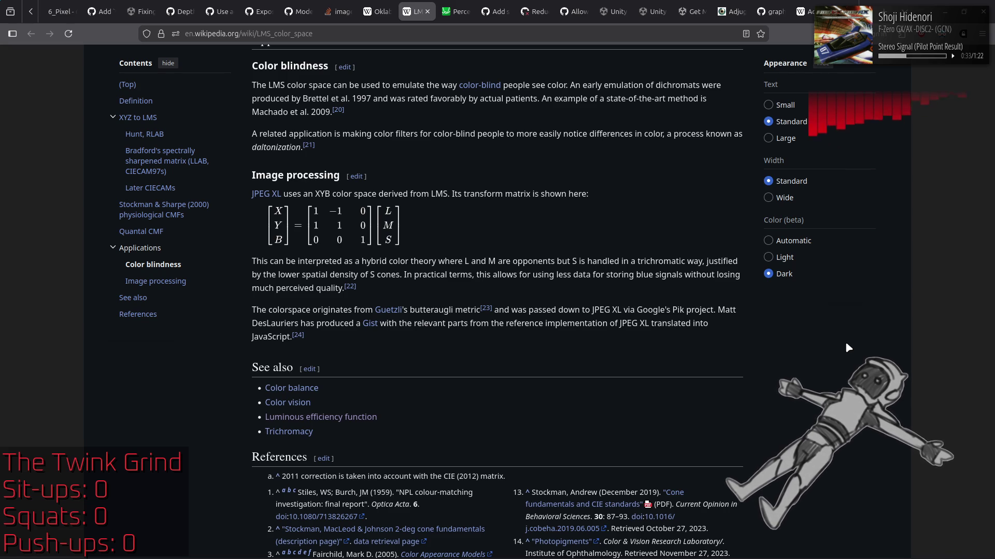
scroll(845, 345, "up", 3)
scroll(846, 345, "down", 10)
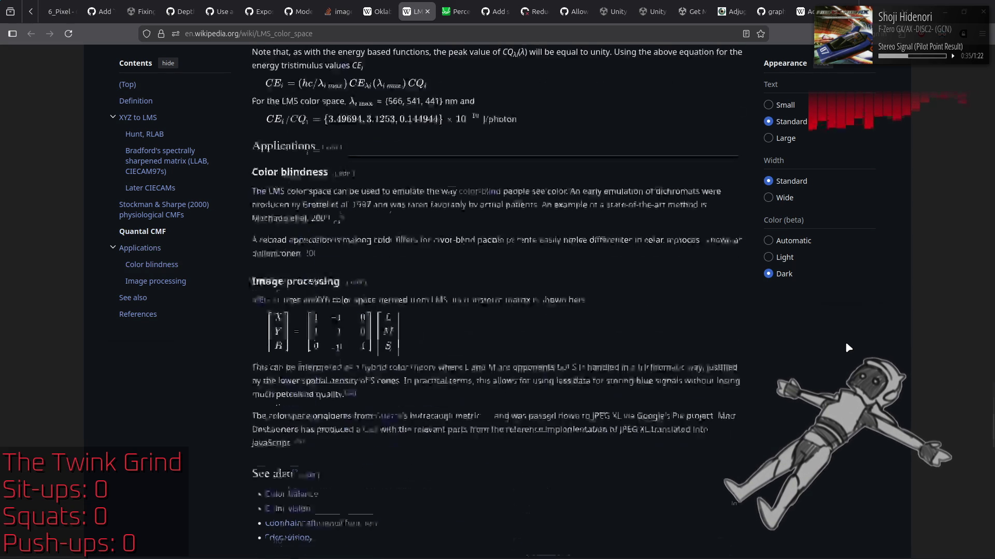
scroll(846, 345, "up", 7)
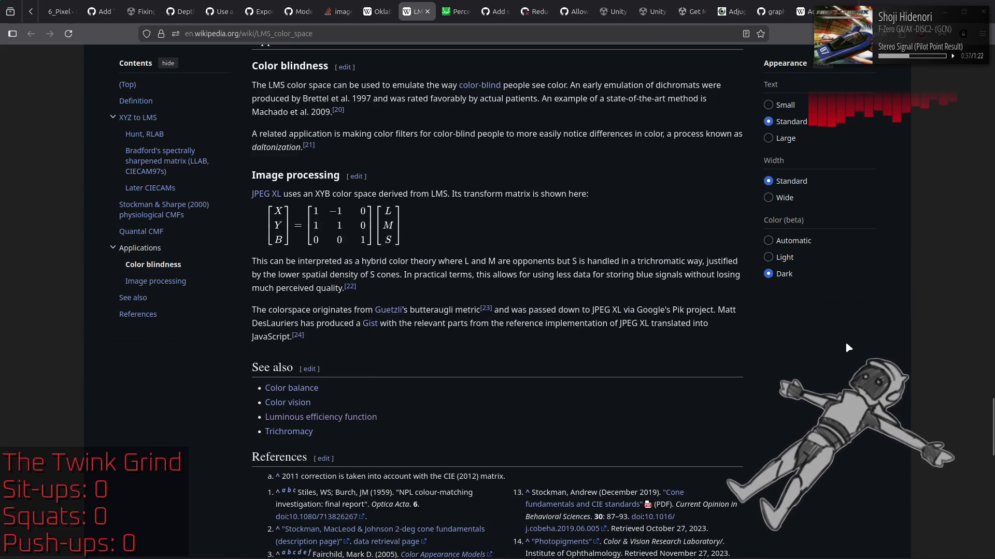
scroll(846, 346, "up", 6)
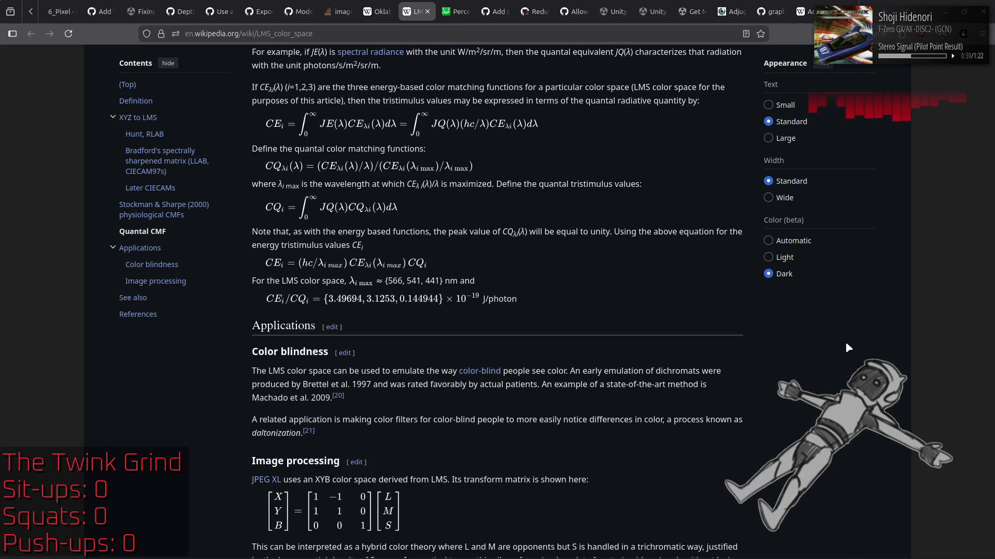
mouse_move(275, 486)
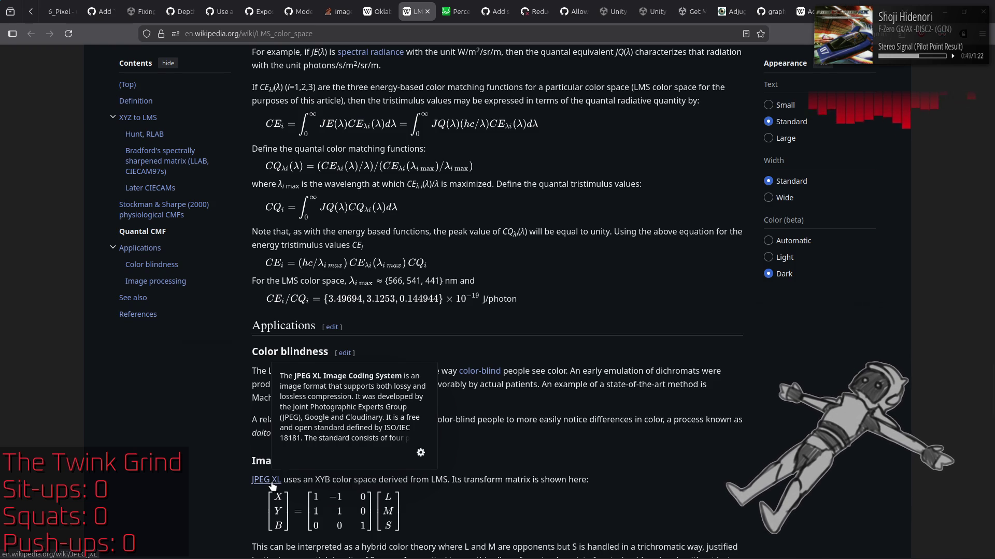
scroll(601, 295, "up", 3)
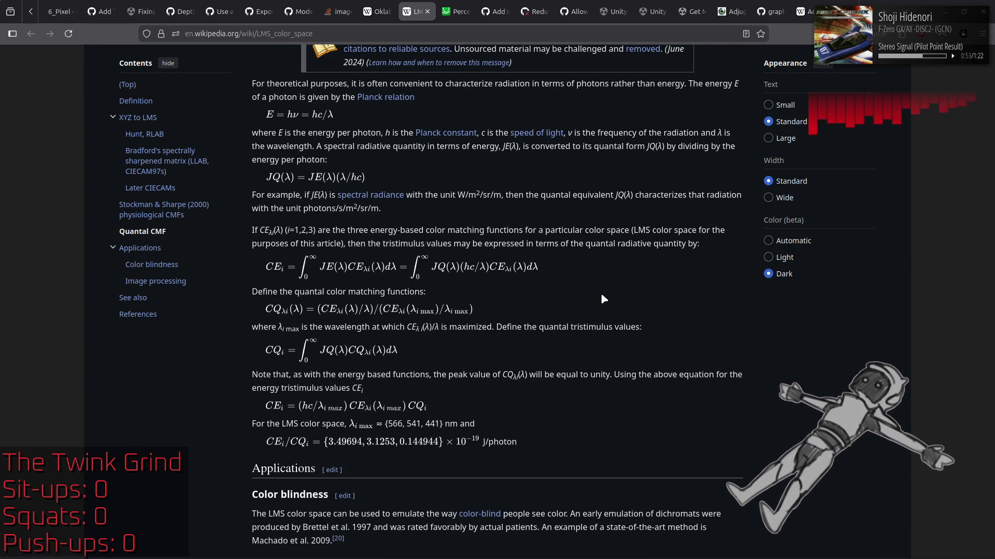
scroll(601, 296, "up", 9)
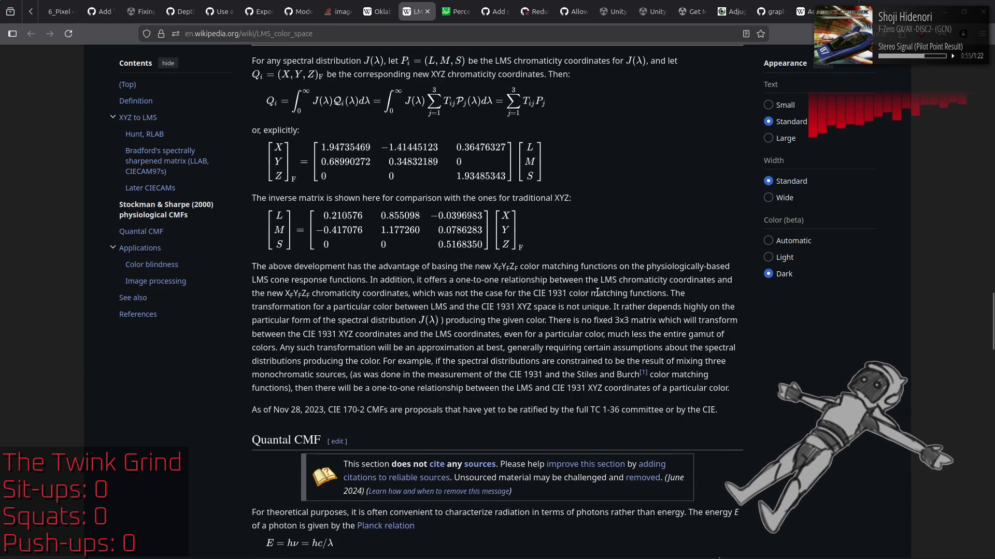
scroll(597, 293, "down", 6)
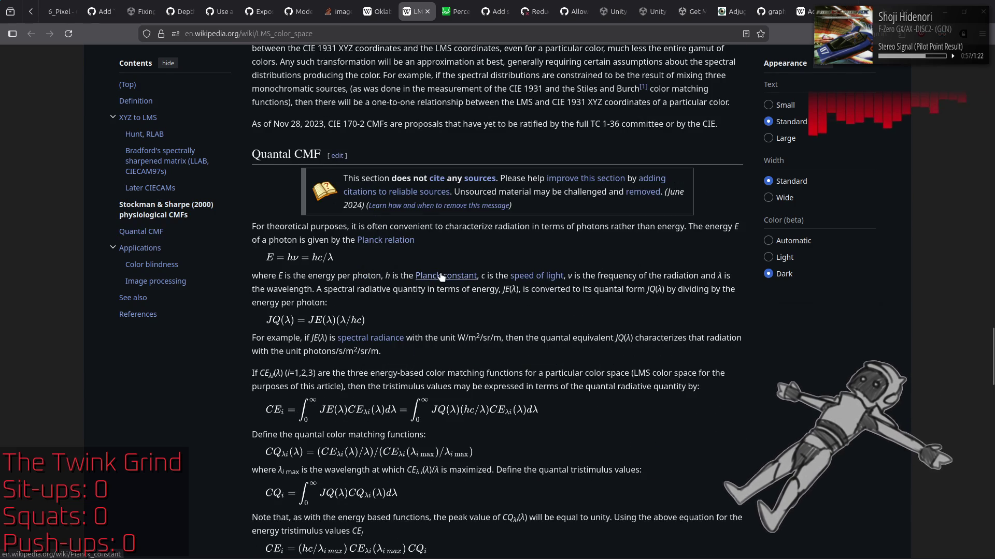
mouse_move(440, 276)
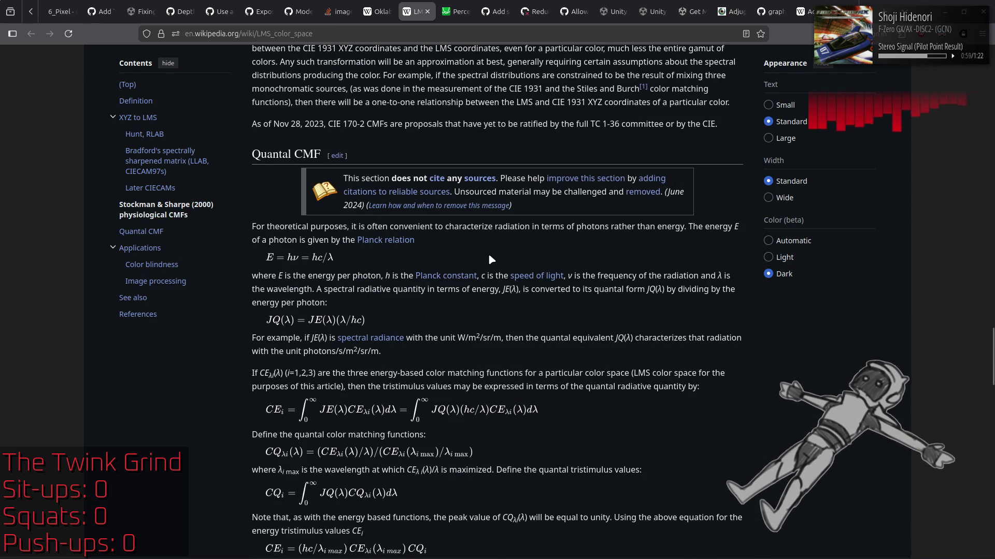
left_click(459, 279)
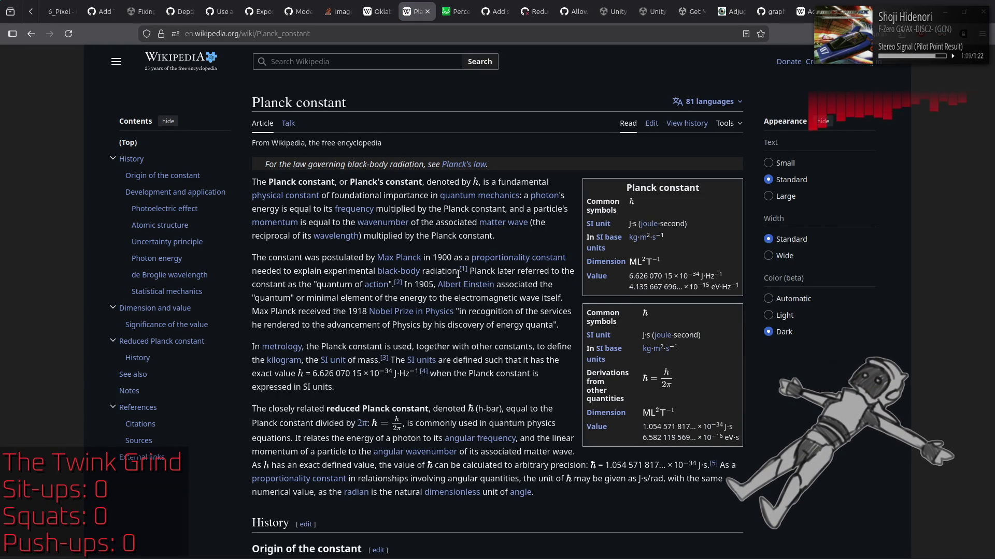
Look up the Planck constant values and the Reduced Planck constant section
left_click_drag(632, 276, 740, 288)
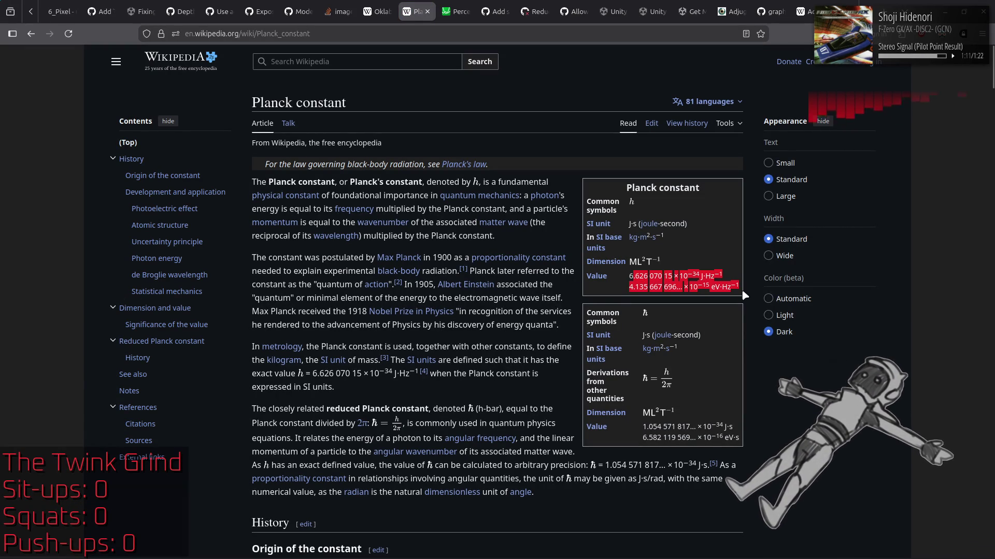
left_click(751, 340)
scroll(752, 343, "down", 6)
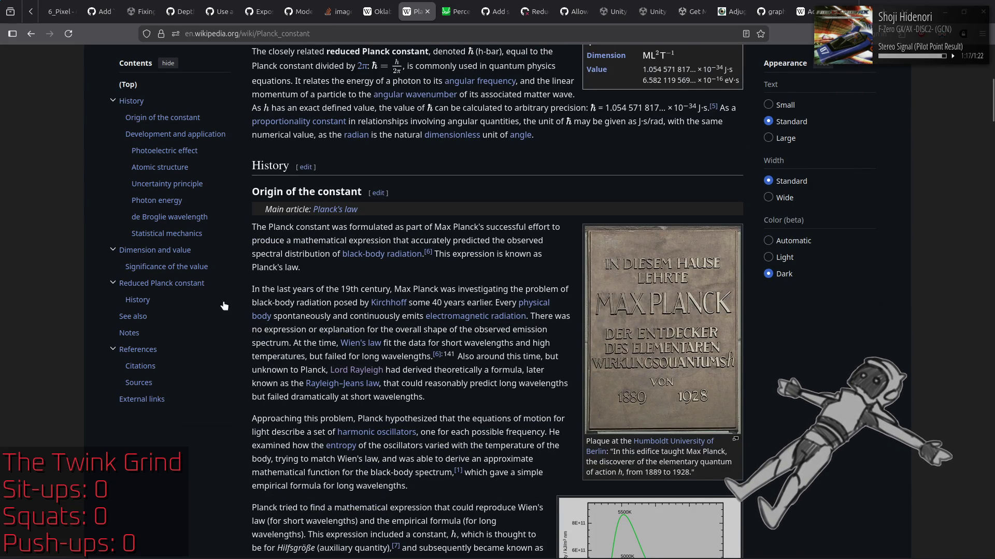
left_click(189, 285)
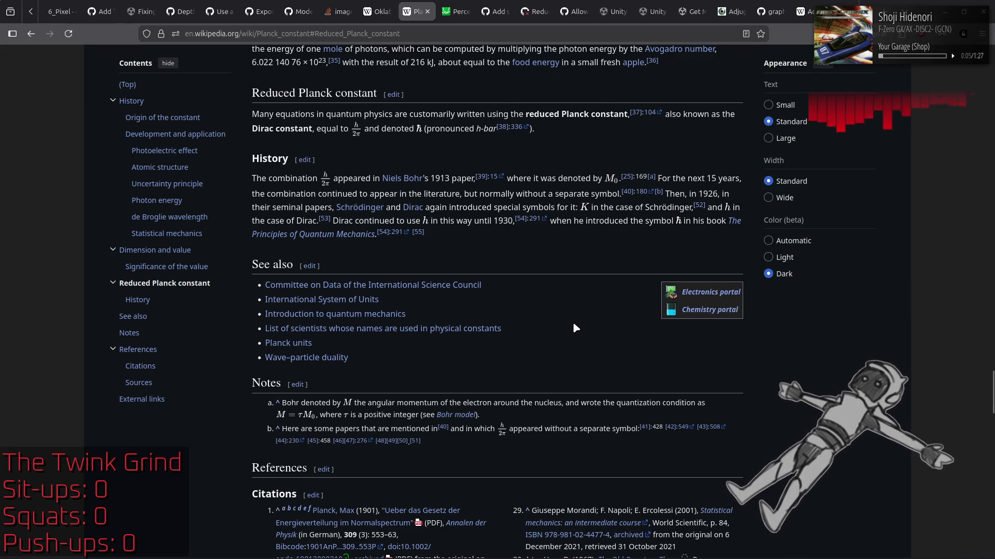
Go back to the LMS color space article and bring Colors_inc.hlsl forward
key("alt+Left")
key("alt+Left")
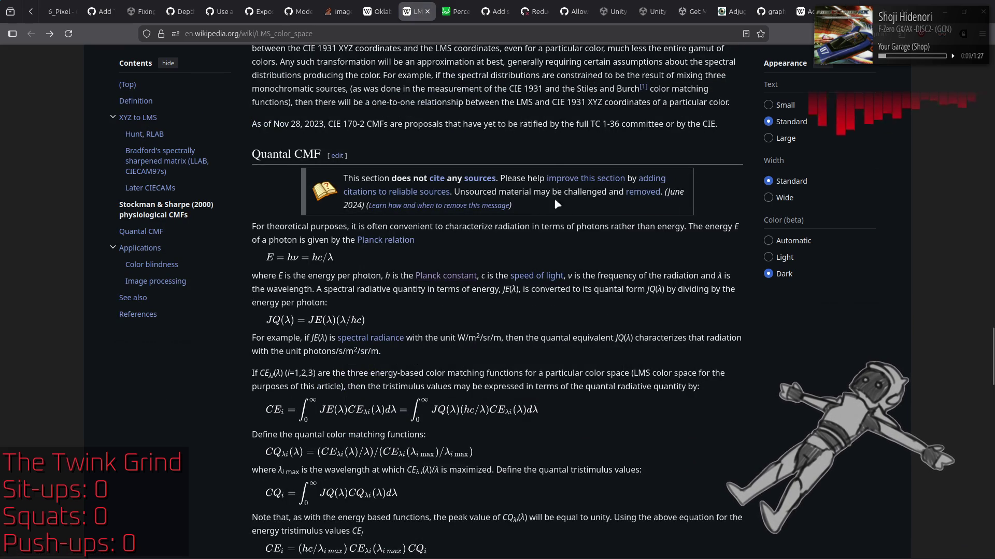
scroll(554, 198, "up", 7)
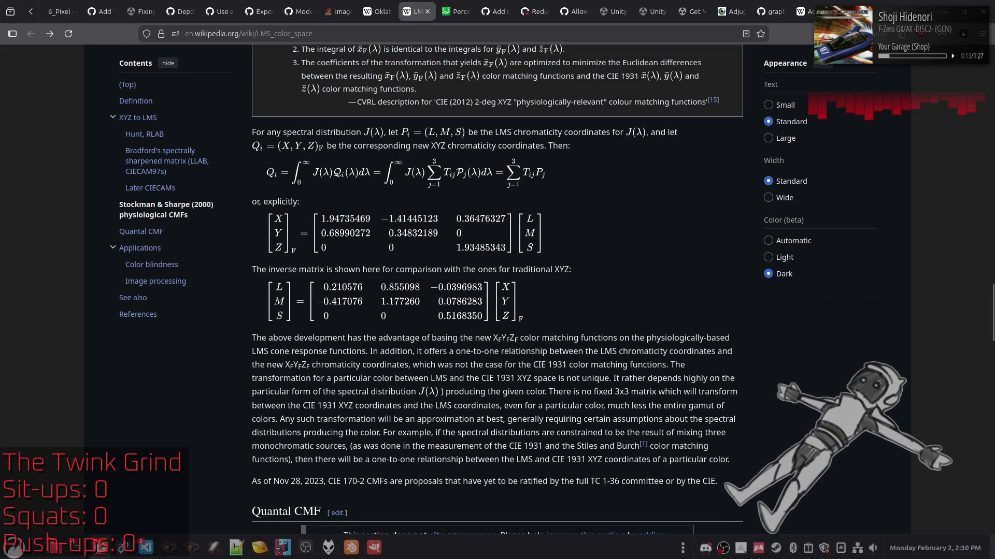
left_click(236, 546)
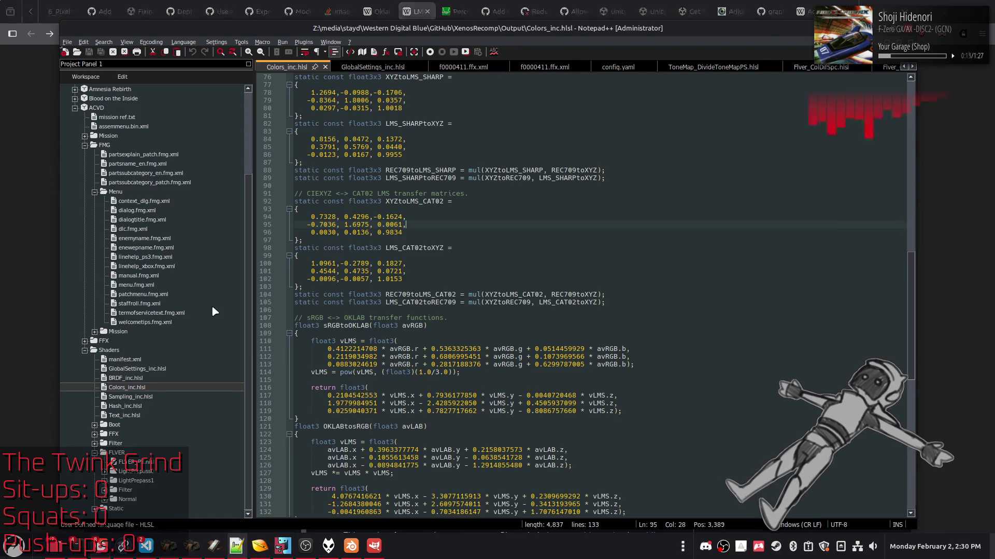
Open Colors_Helper.hlsl from the Dark Souls II folder and highlight its first XYZtoLMS value
scroll(86, 150, "up", 4)
left_click(75, 136)
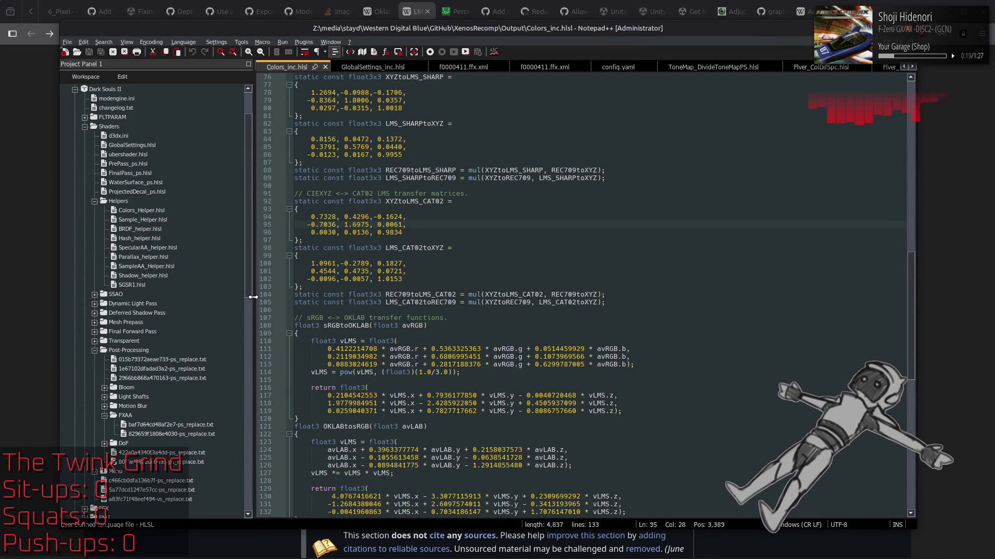
double_click(147, 210)
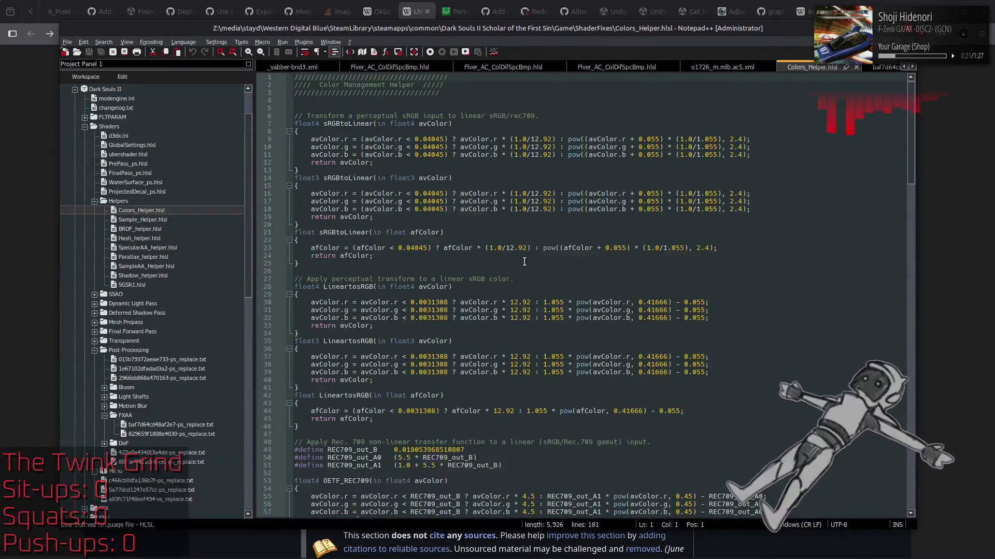
scroll(524, 262, "down", 13)
scroll(524, 262, "down", 12)
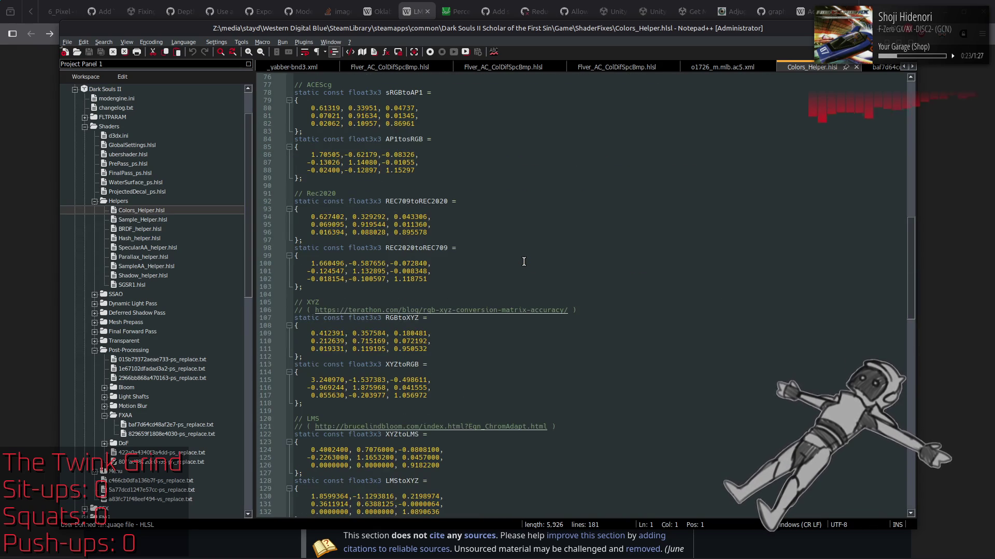
scroll(524, 262, "down", 3)
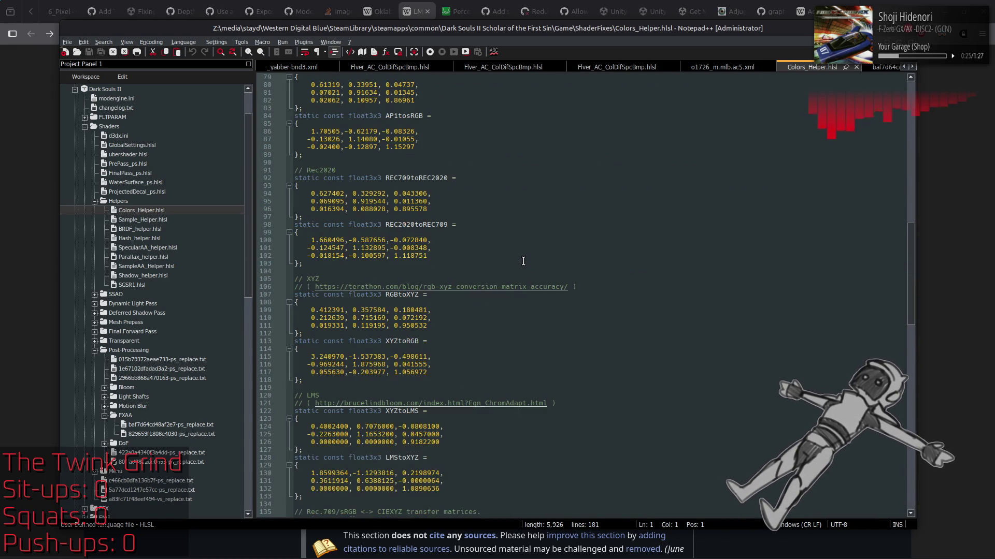
left_click_drag(310, 380, 440, 395)
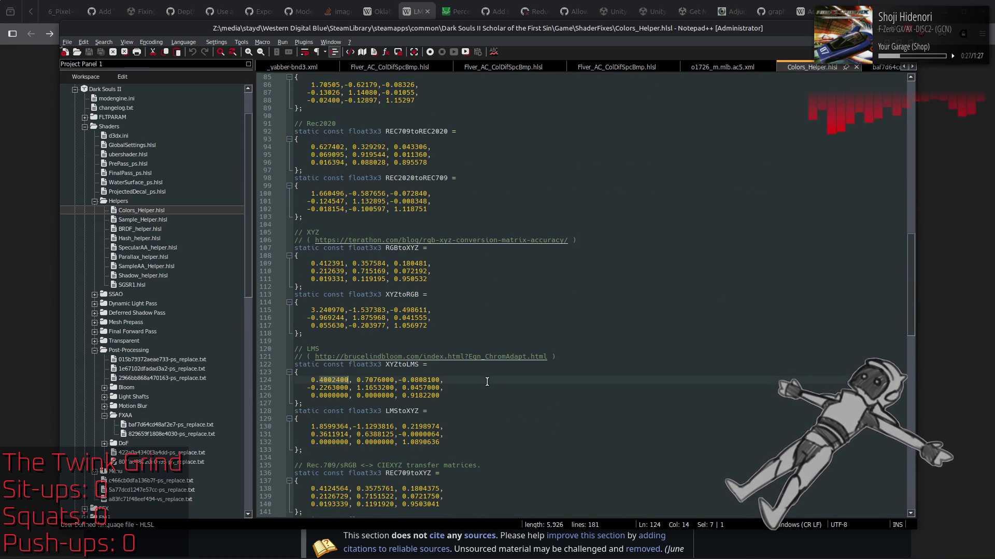
key("alt+Tab")
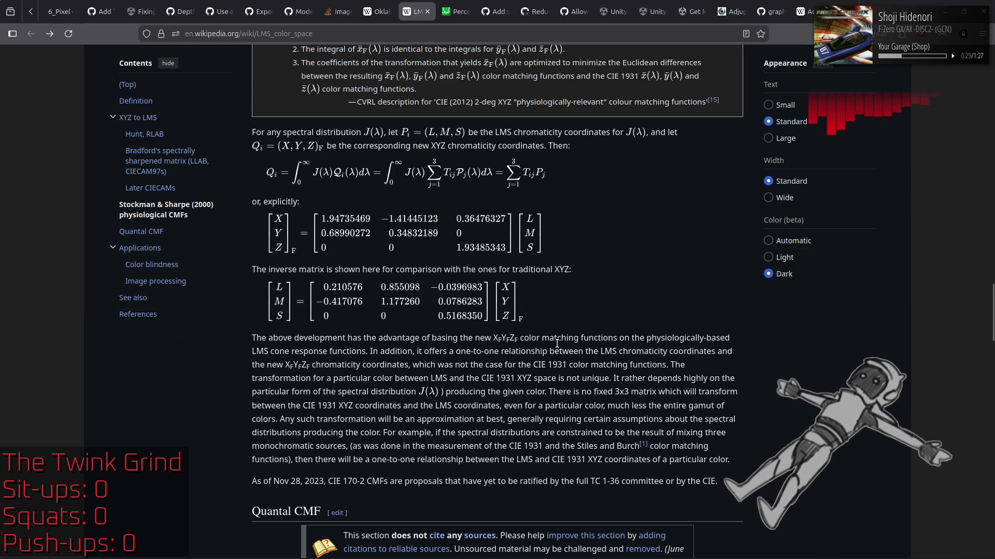
Locate the Hunt, RLAB matrix normalized to D65 in the LMS article
scroll(558, 343, "down", 7)
scroll(558, 343, "up", 10)
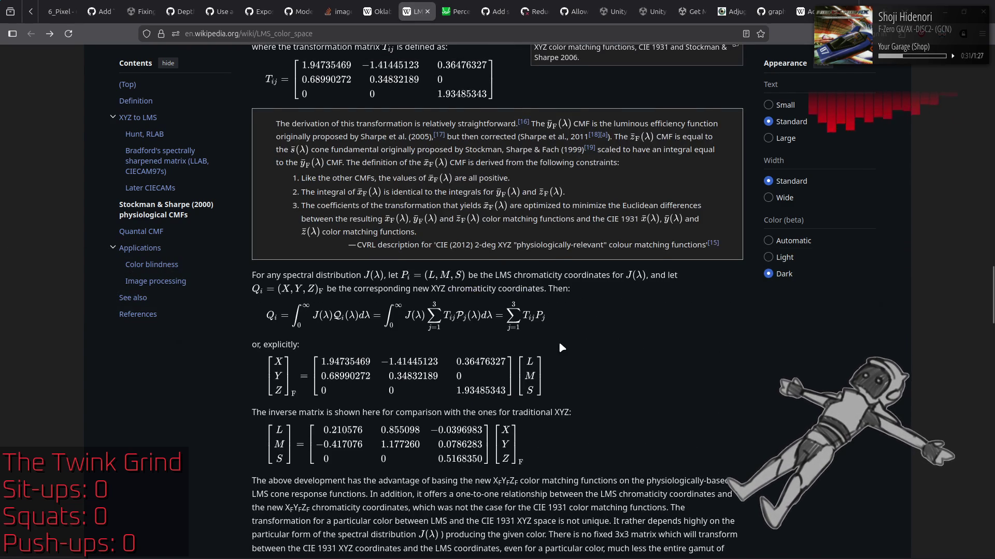
scroll(559, 343, "up", 6)
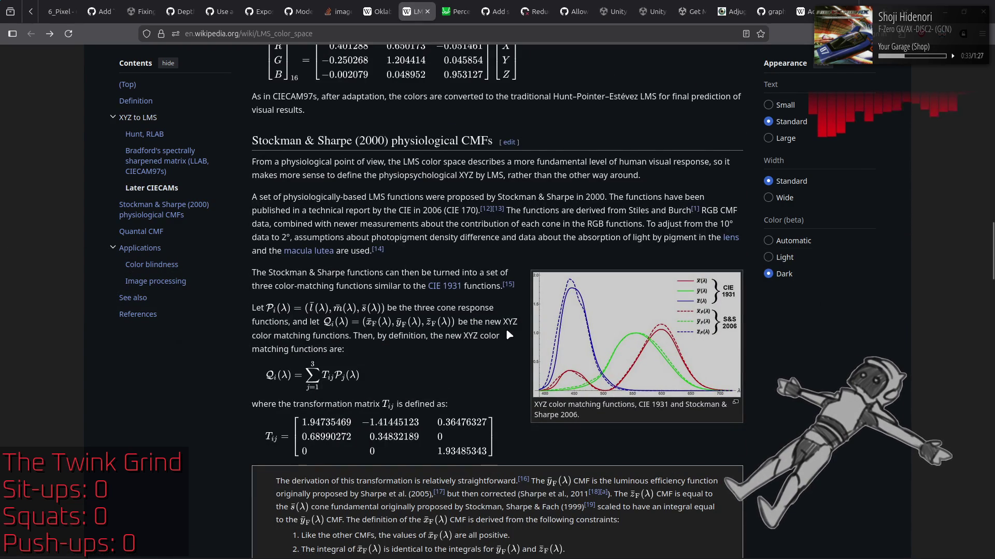
scroll(505, 328, "down", 8)
scroll(527, 332, "up", 15)
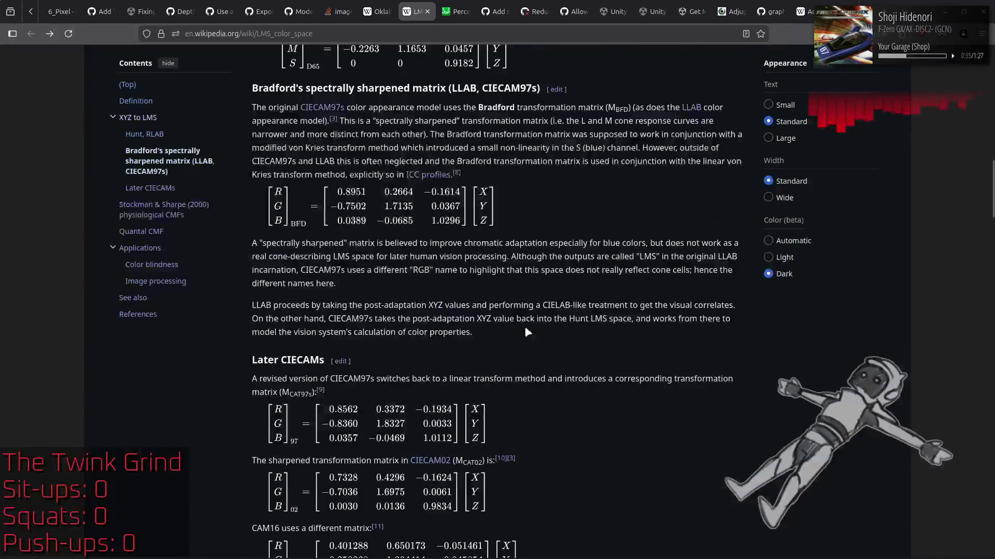
scroll(527, 332, "up", 4)
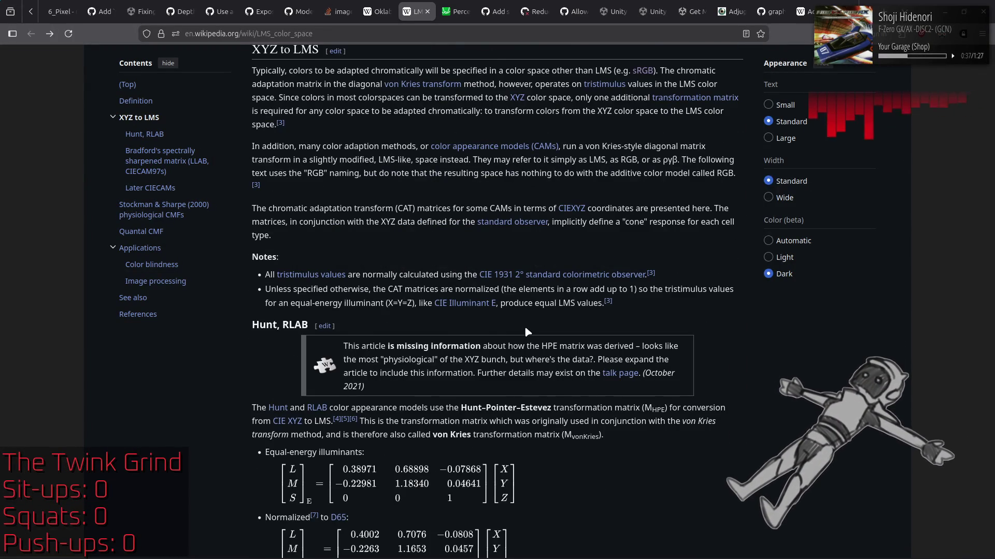
scroll(524, 326, "down", 4)
Check the Hunt D65 matrix against Colors_Helper.hlsl's XYZtoLMS values, ending in Notepad++
key("alt+Tab")
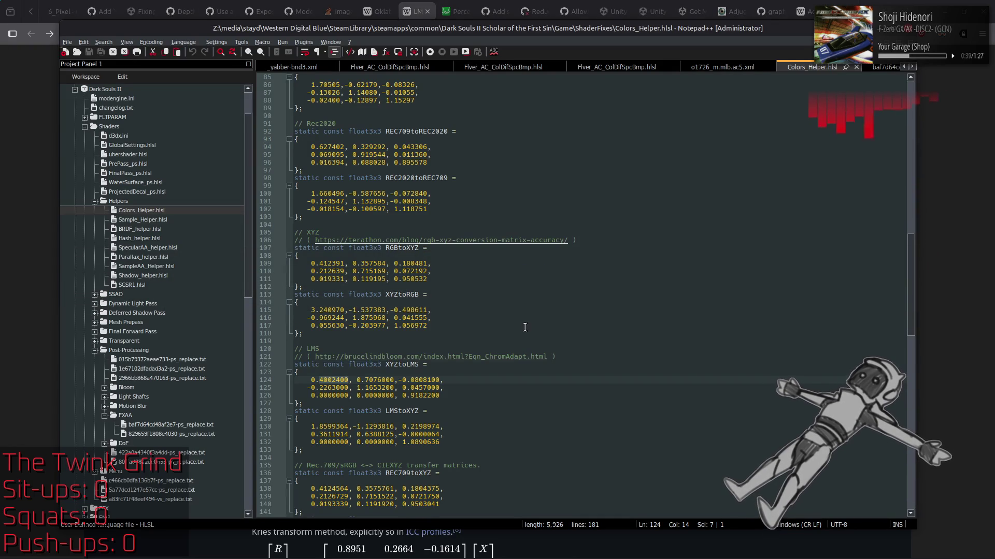
scroll(525, 327, "down", 3)
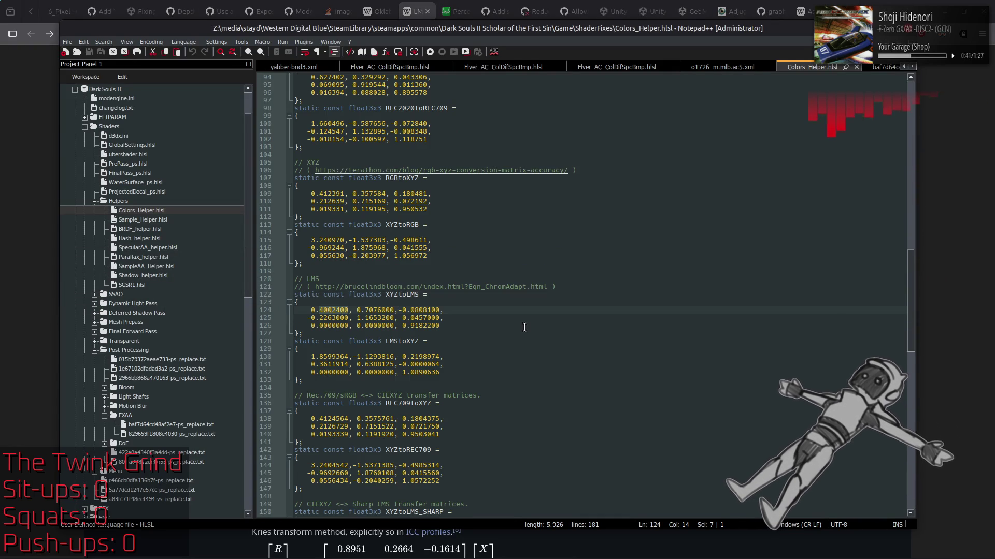
key("alt+Tab")
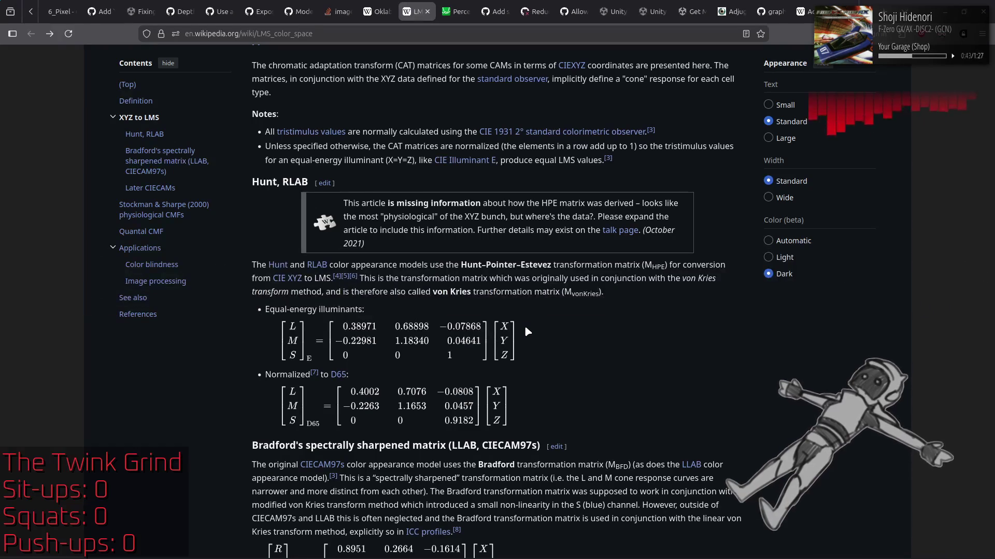
scroll(524, 327, "down", 2)
key("alt+Tab")
key("alt+Tab")
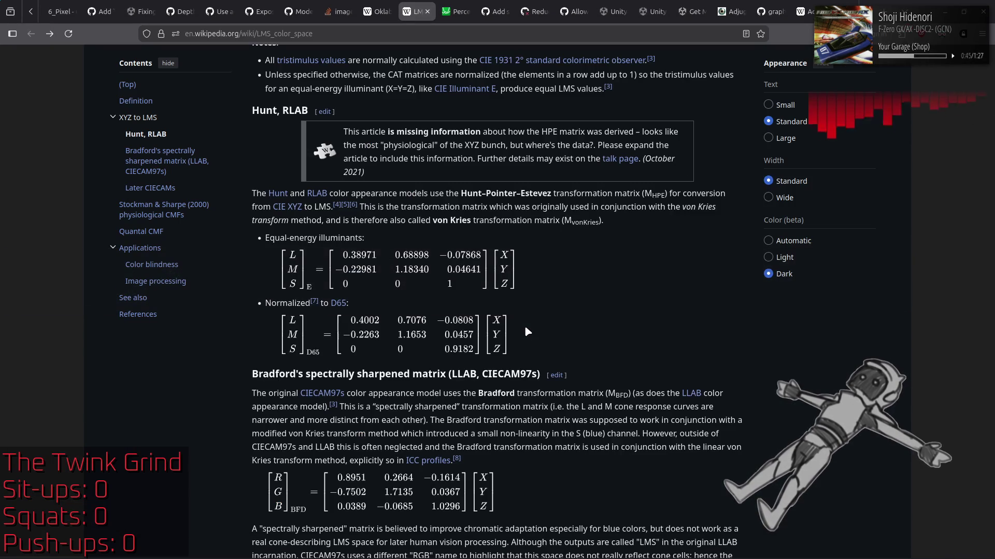
scroll(525, 325, "down", 3)
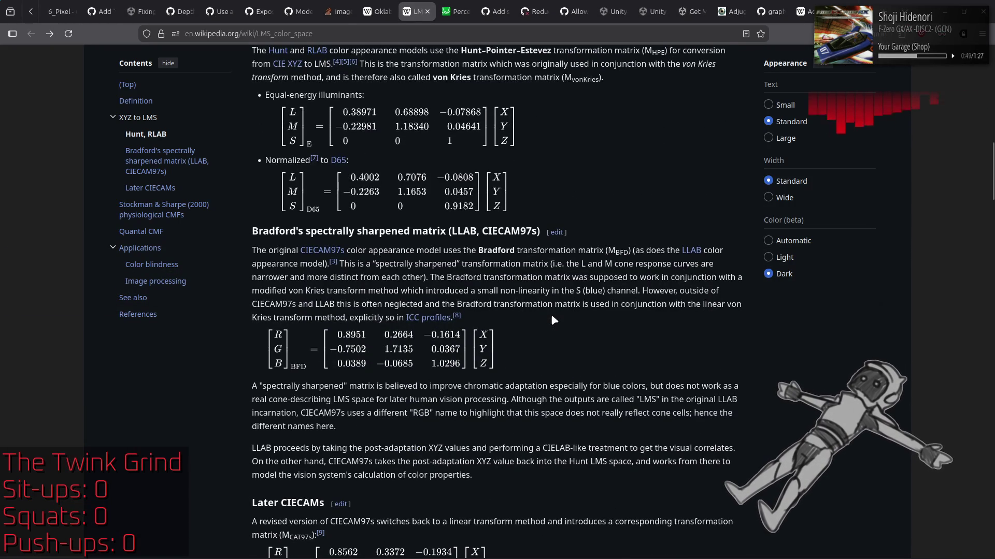
scroll(553, 317, "up", 3)
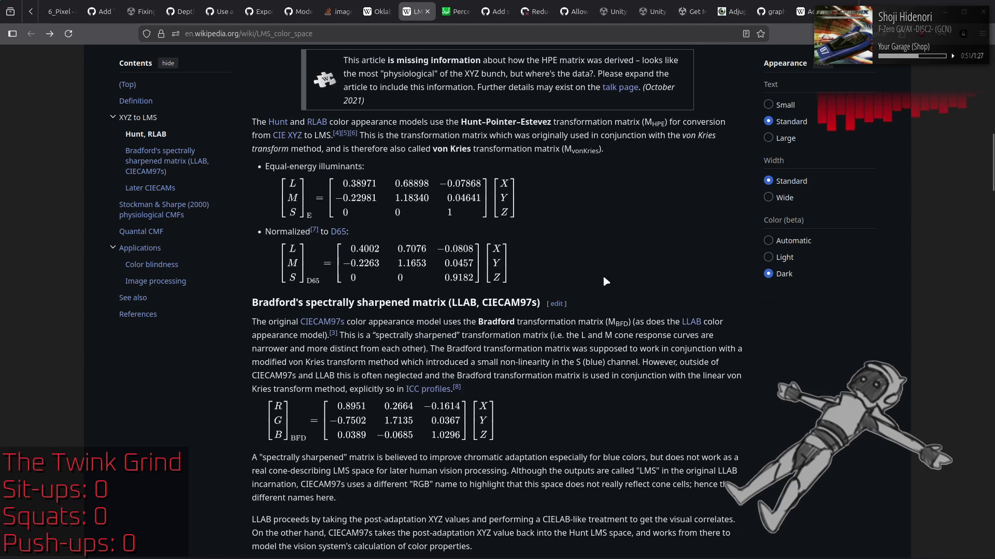
key("alt+Tab")
key("alt+Tab")
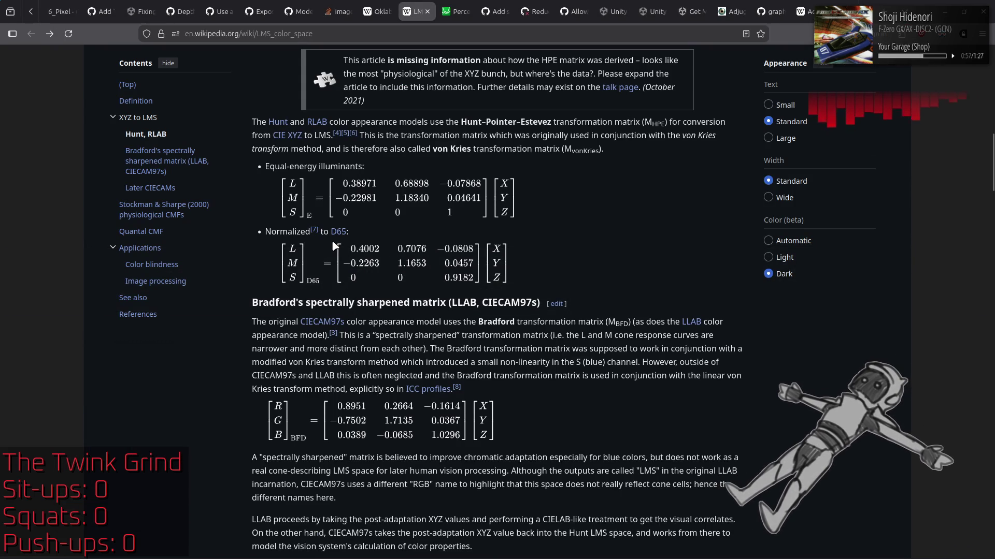
key("alt+Tab")
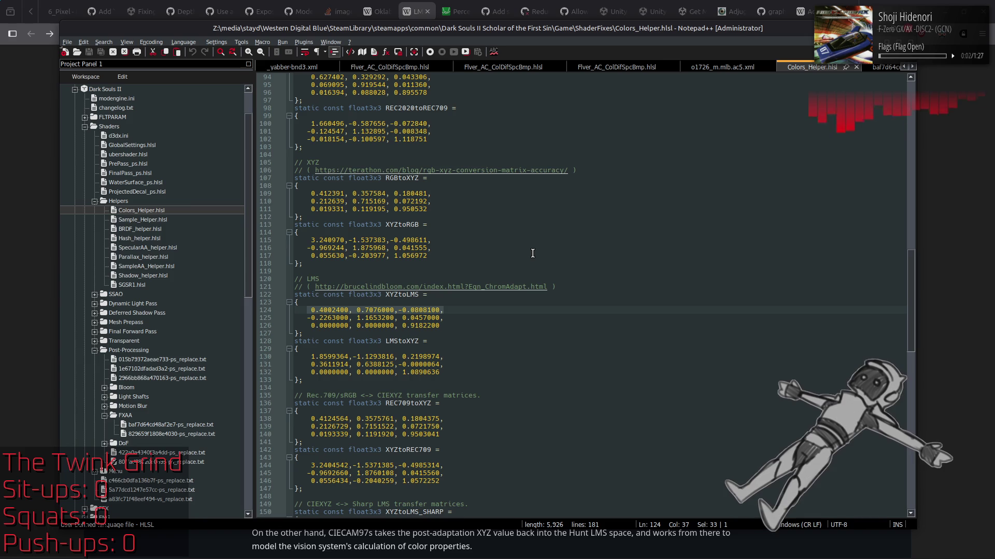
Return to the LMS article's Hunt–Pointer–Estevez matrices
key("alt+Tab")
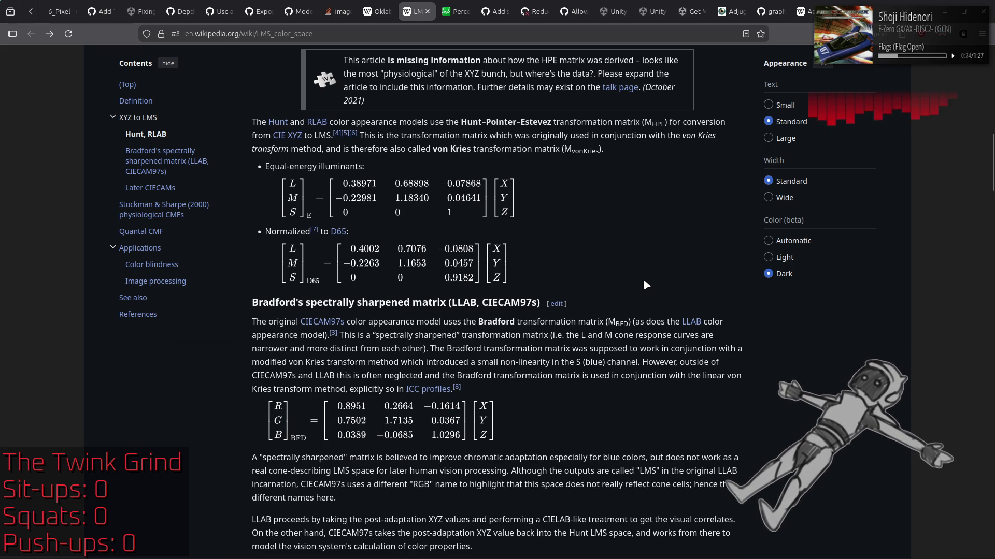
Read the Bradford and Later CIECAMs sections, then return to Colors_Helper.hlsl's XYZtoLMS and LMStoXYZ matrices
scroll(645, 285, "down", 3)
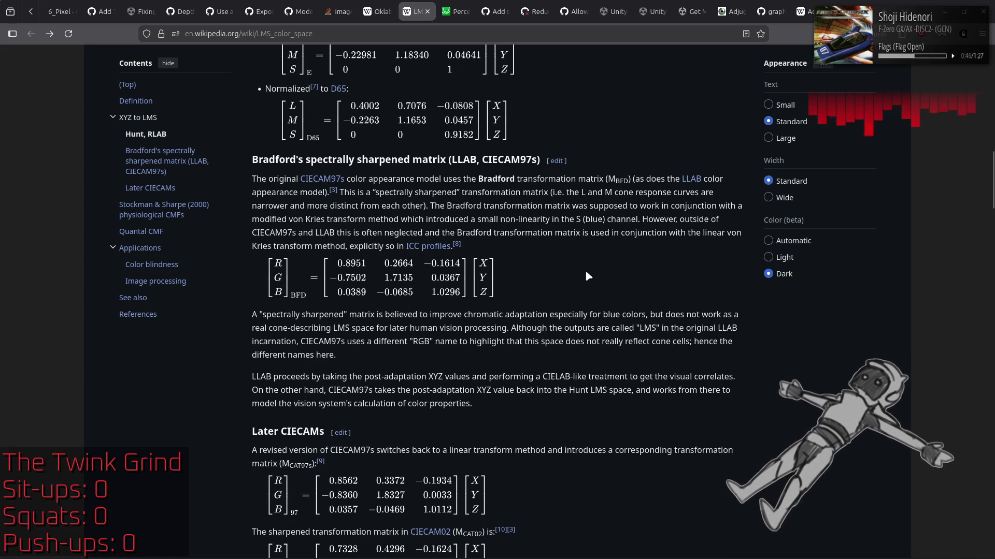
left_click_drag(333, 328, 344, 329)
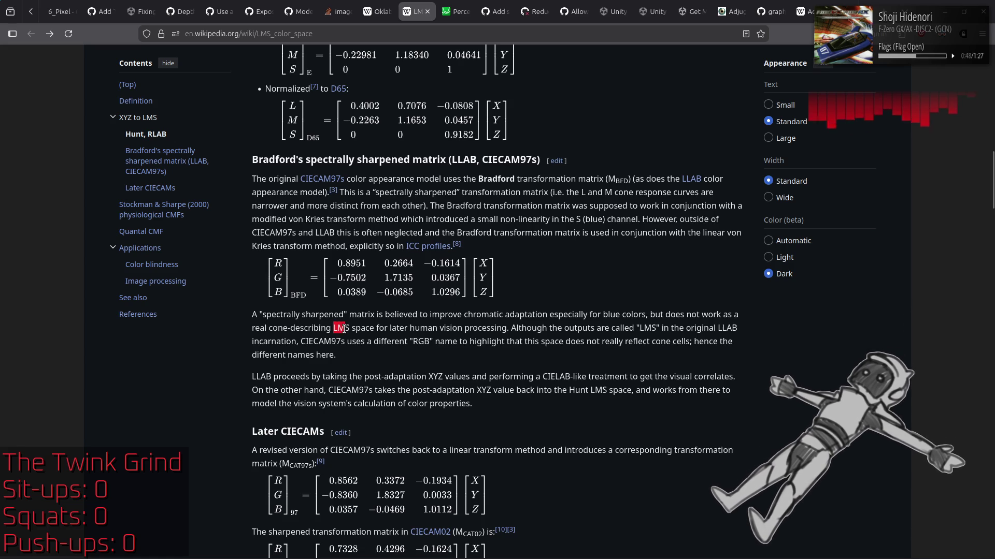
left_click(389, 361)
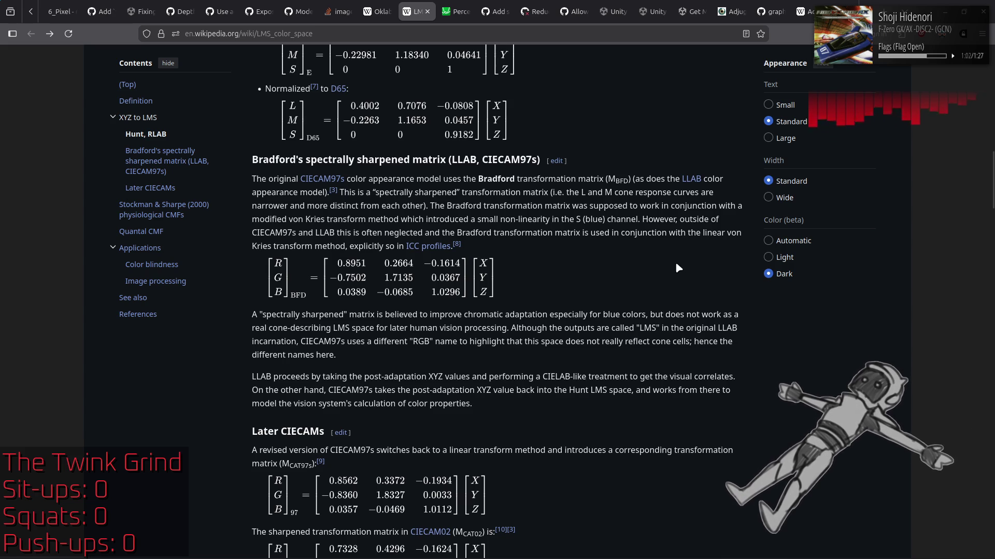
scroll(675, 262, "down", 2)
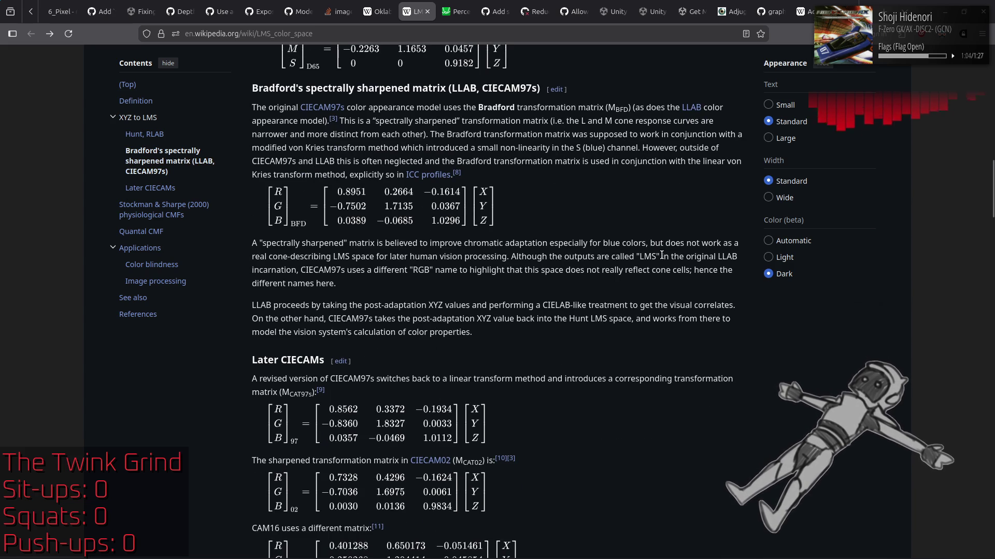
left_click_drag(564, 317, 630, 319)
left_click(614, 354)
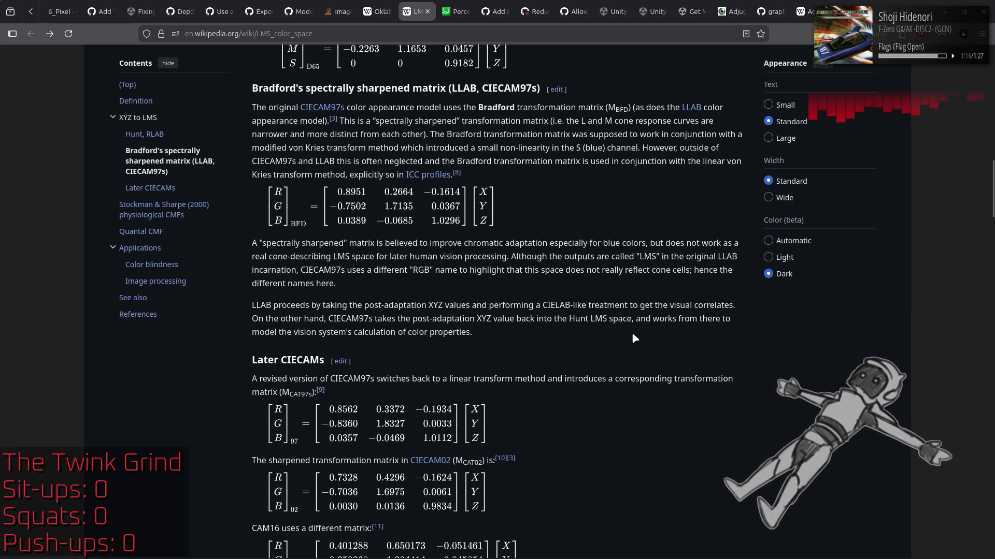
scroll(634, 337, "down", 5)
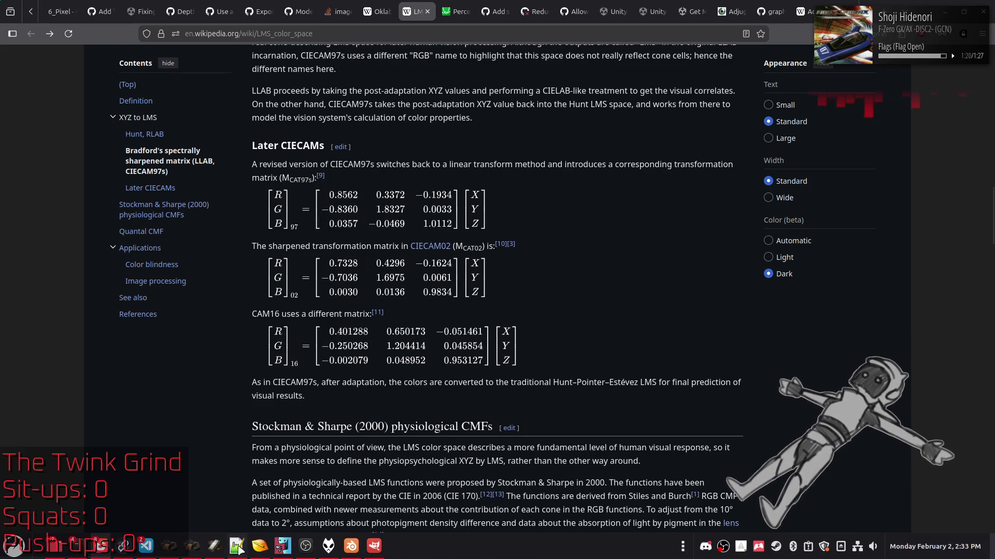
left_click(237, 553)
scroll(145, 334, "down", 10)
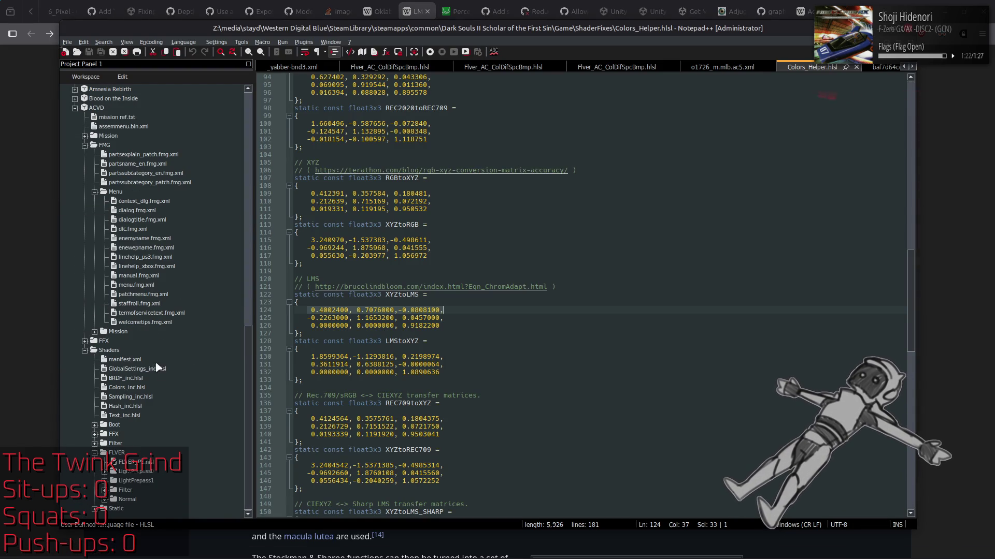
Recheck the XYZtoLMS_CAT02 matrix in Colors_inc.hlsl, then return to the LMS color space article
double_click(130, 389)
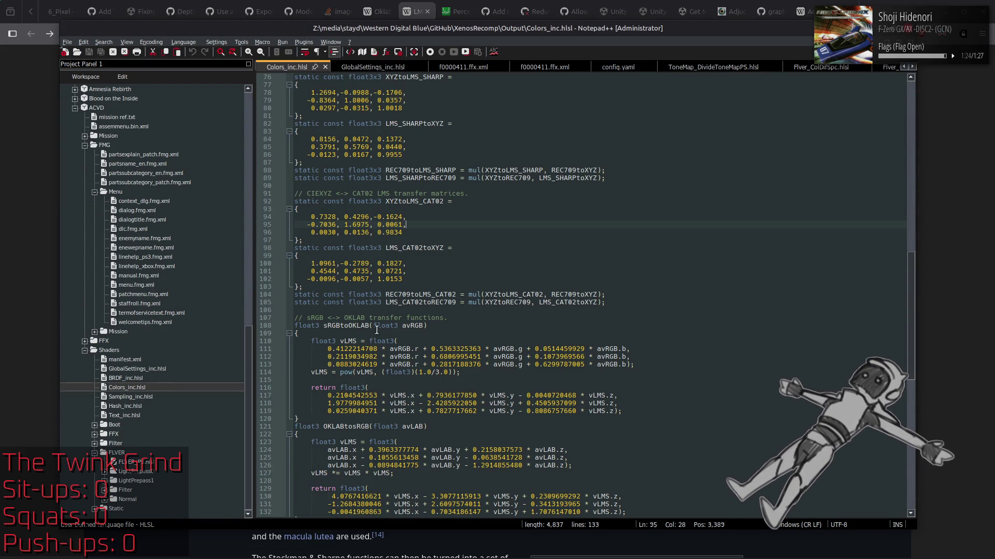
double_click(415, 201)
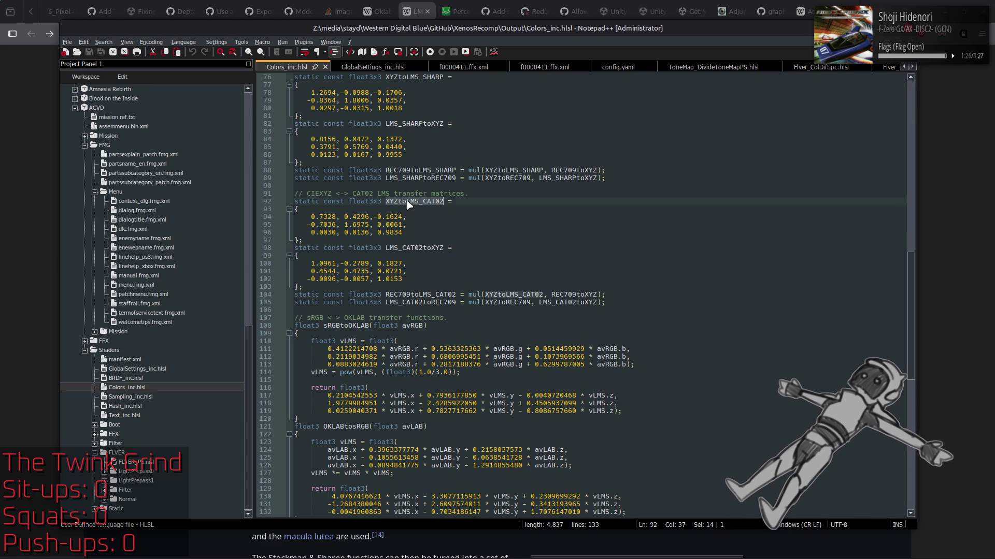
left_click(2, 259)
scroll(552, 330, "down", 10)
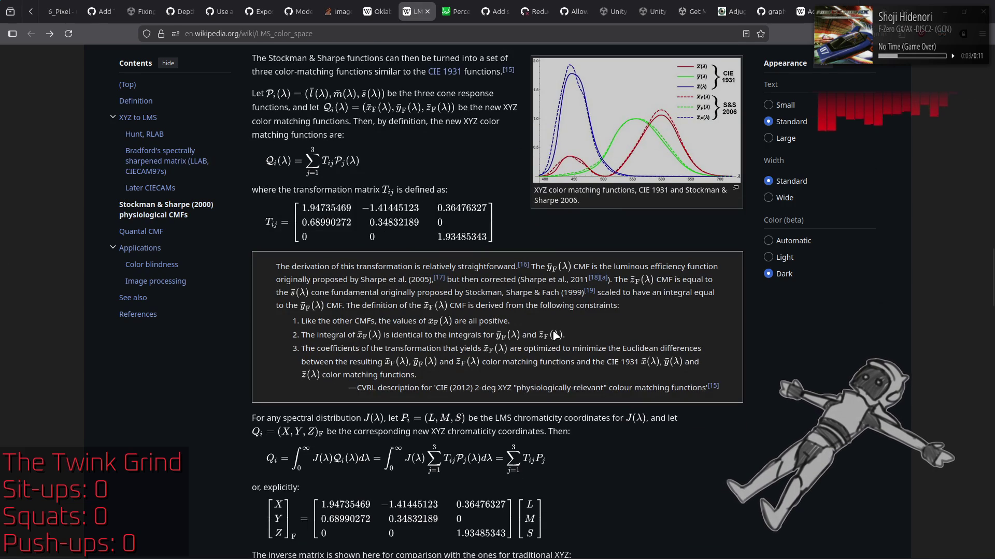
Find the CIECAM02 matrix under Later CIECAMs, then bring Colors_inc.hlsl back to the front
scroll(554, 335, "down", 10)
scroll(552, 330, "down", 15)
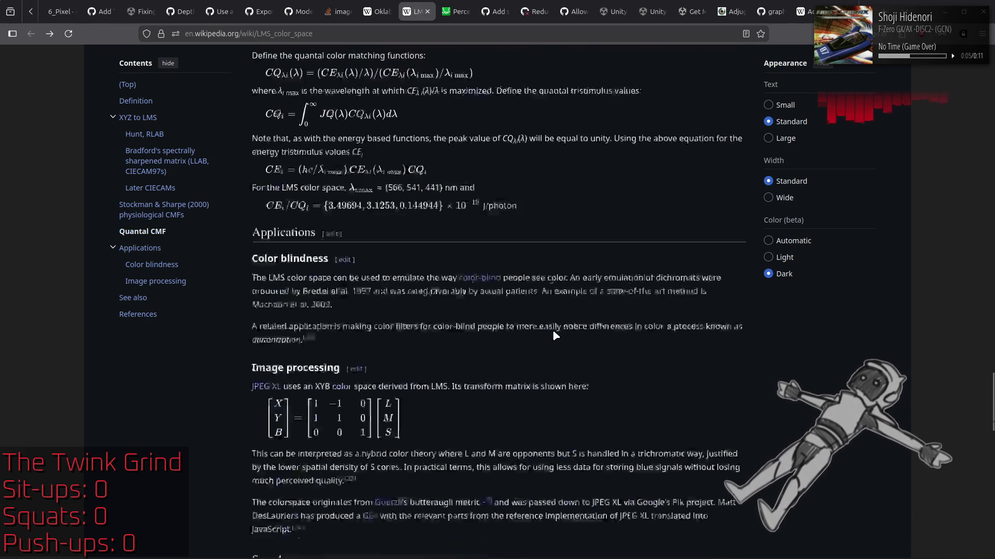
scroll(552, 331, "up", 8)
scroll(551, 329, "up", 15)
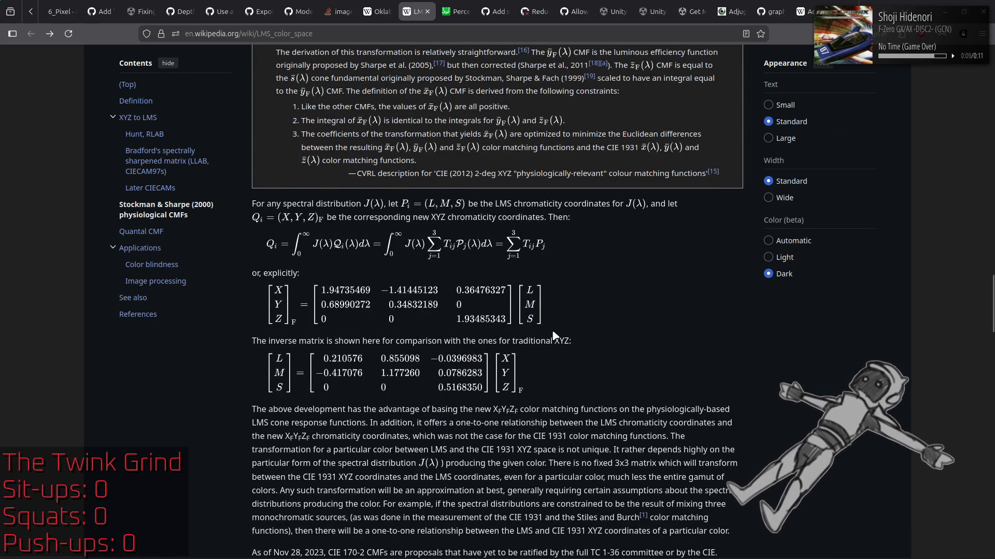
scroll(552, 335, "up", 5)
scroll(552, 335, "up", 6)
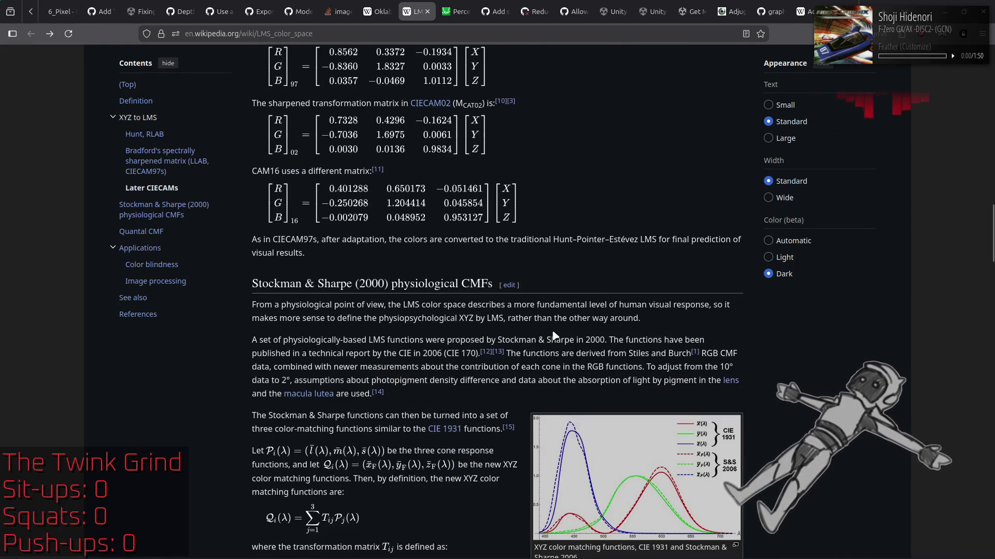
scroll(561, 328, "up", 3)
key("alt+Tab")
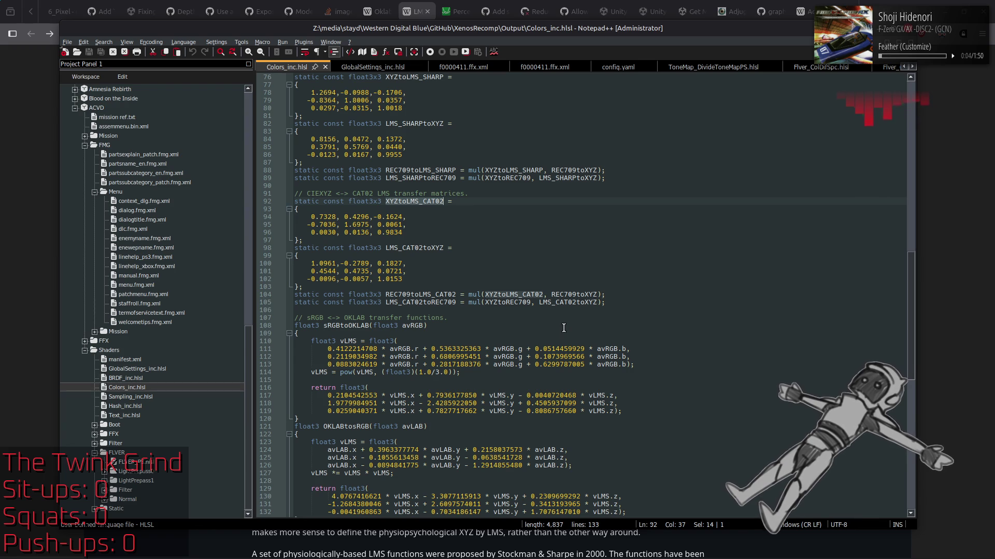
Select the XYZtoLMS_CAT02 declaration line, go to its last row's end, then return to the article
triple_click(473, 202)
left_click(475, 231)
key("alt+Tab")
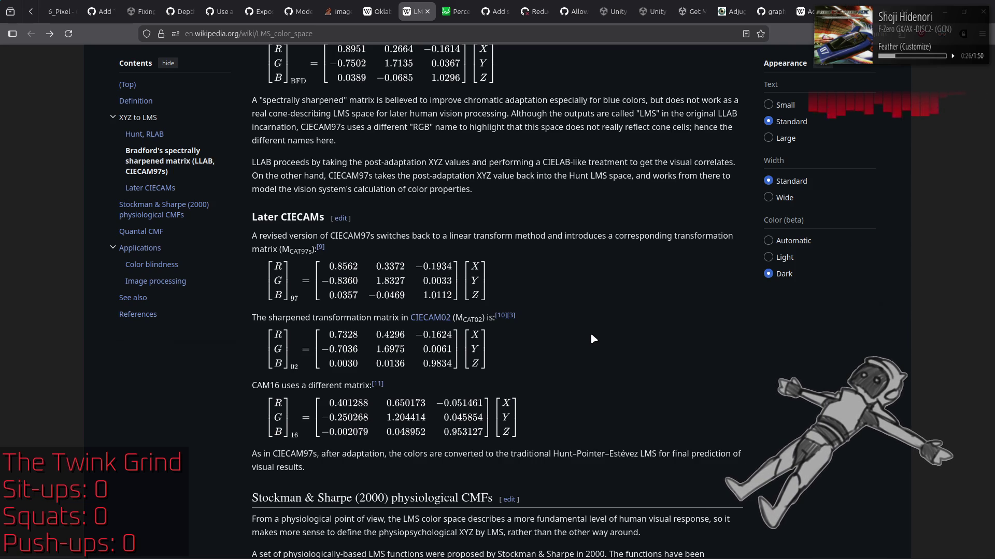
Scroll through the LMS article's matrices and highlight the CAM16 matrix with its caption
scroll(591, 336, "up", 3)
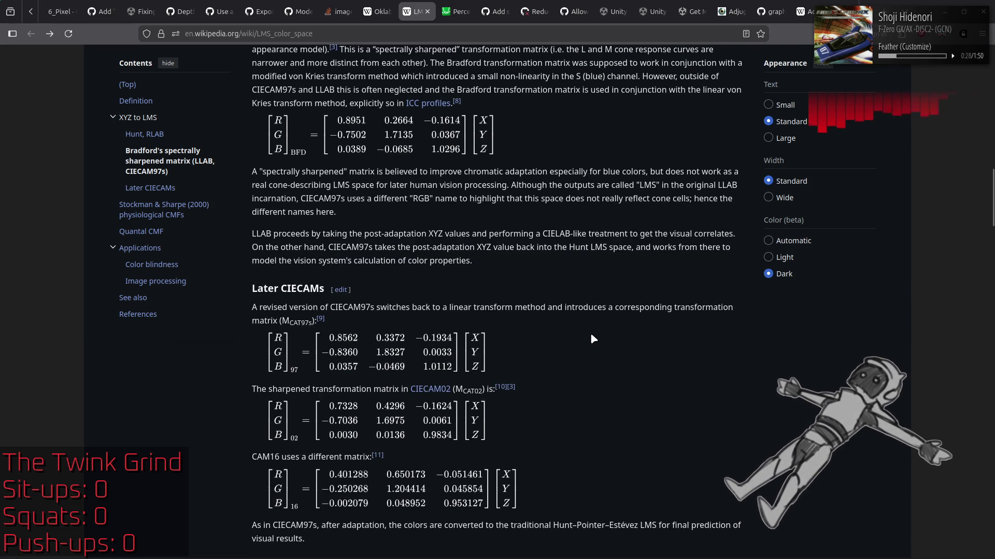
scroll(591, 339, "up", 9)
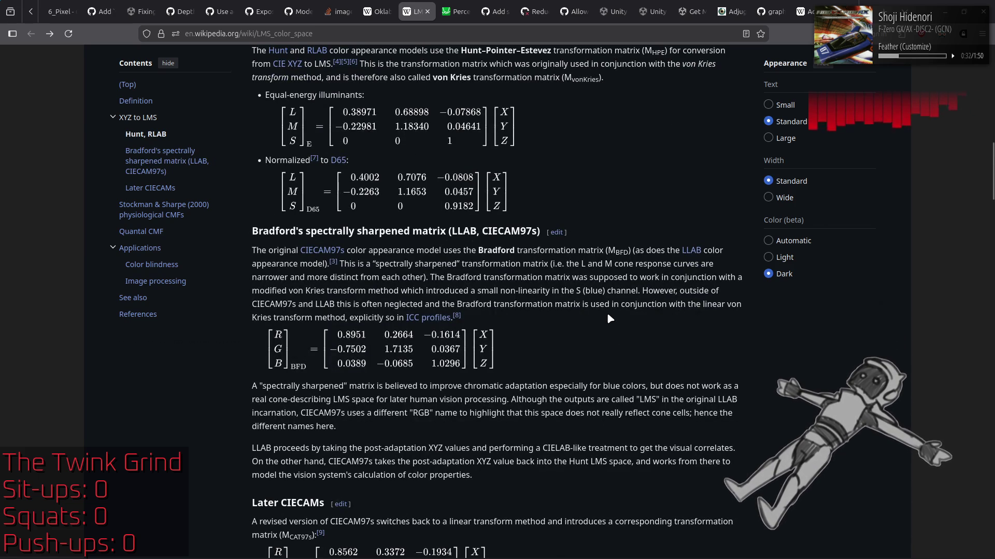
scroll(607, 313, "down", 6)
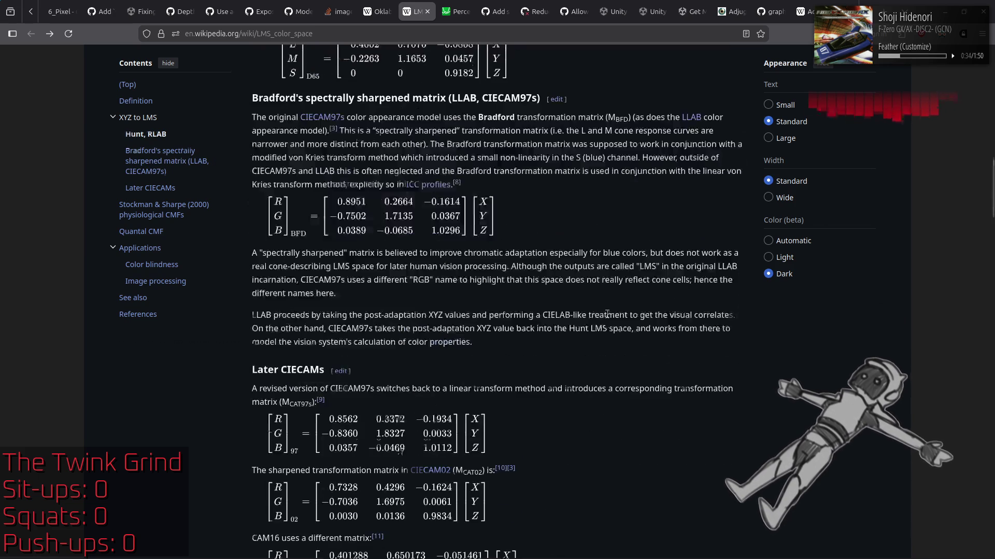
scroll(607, 314, "up", 3)
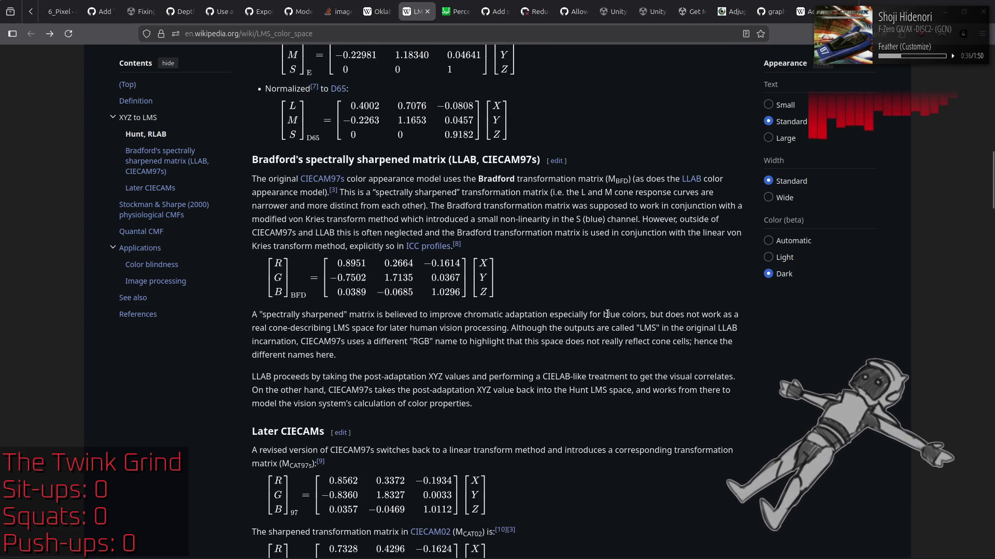
scroll(607, 314, "down", 8)
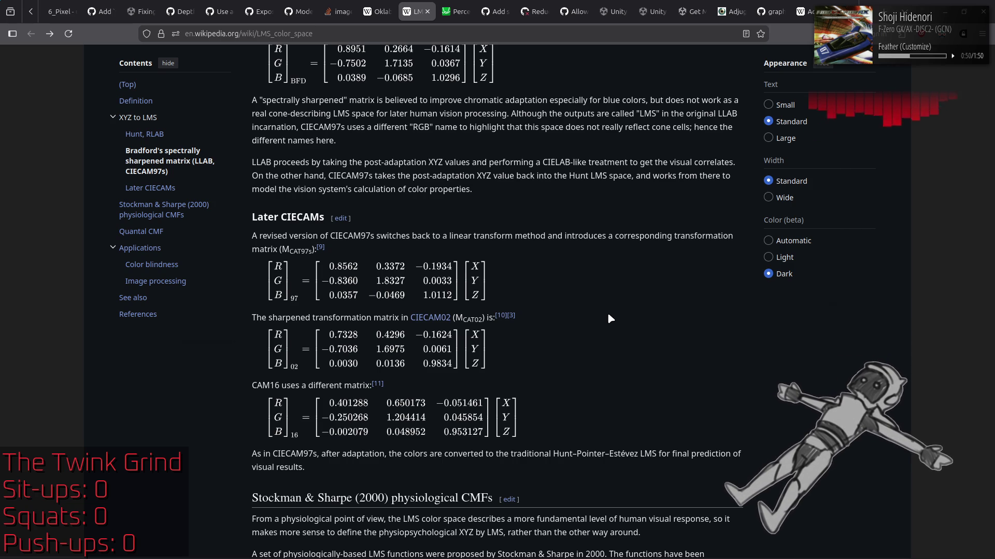
scroll(609, 318, "up", 3)
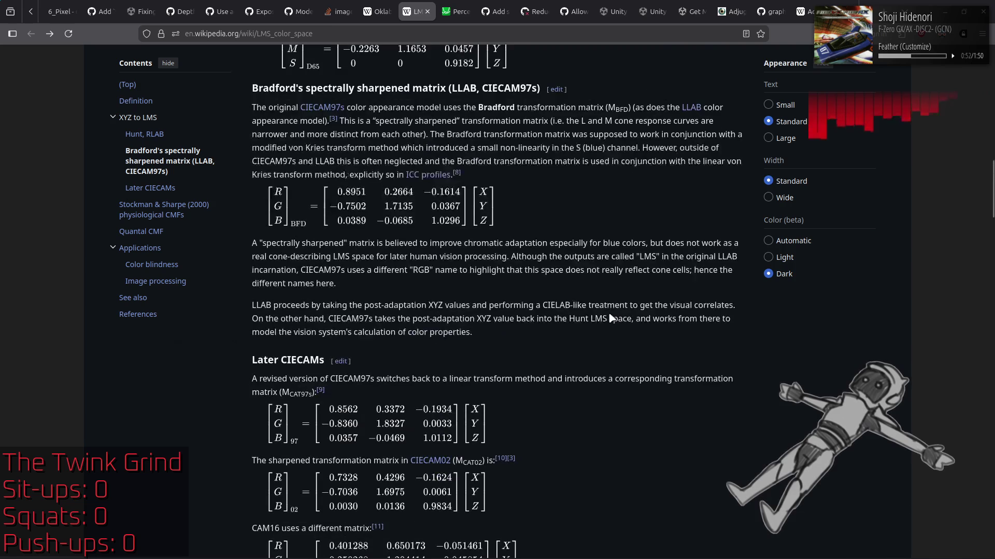
scroll(609, 318, "up", 4)
scroll(609, 318, "down", 8)
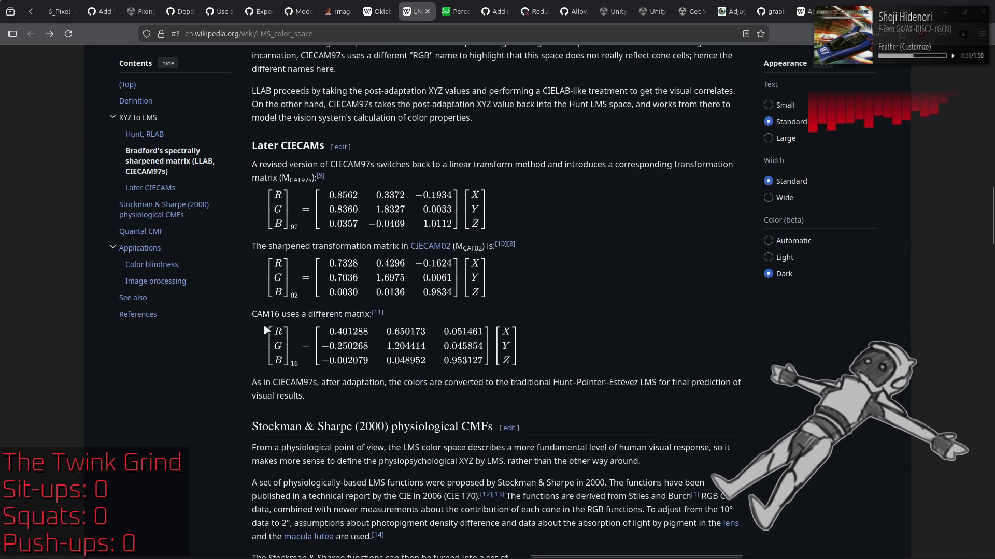
mouse_move(257, 314)
left_mouse_down()
mouse_move(622, 384)
mouse_move(578, 355)
left_mouse_up()
left_click(579, 359)
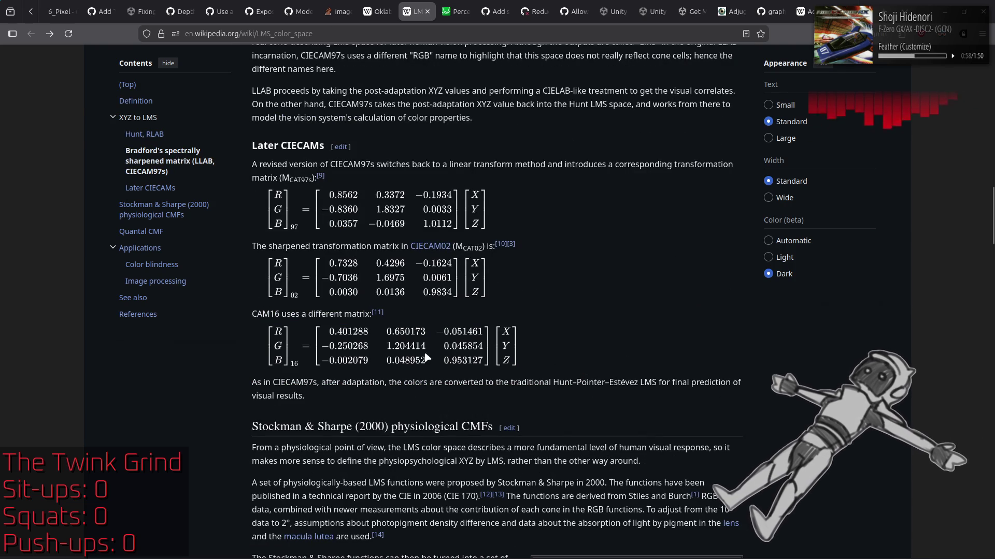
Highlight the Normalized to D65 matrix for comparison, then return to Colors_inc.hlsl
scroll(356, 344, "up", 5)
scroll(355, 344, "up", 4)
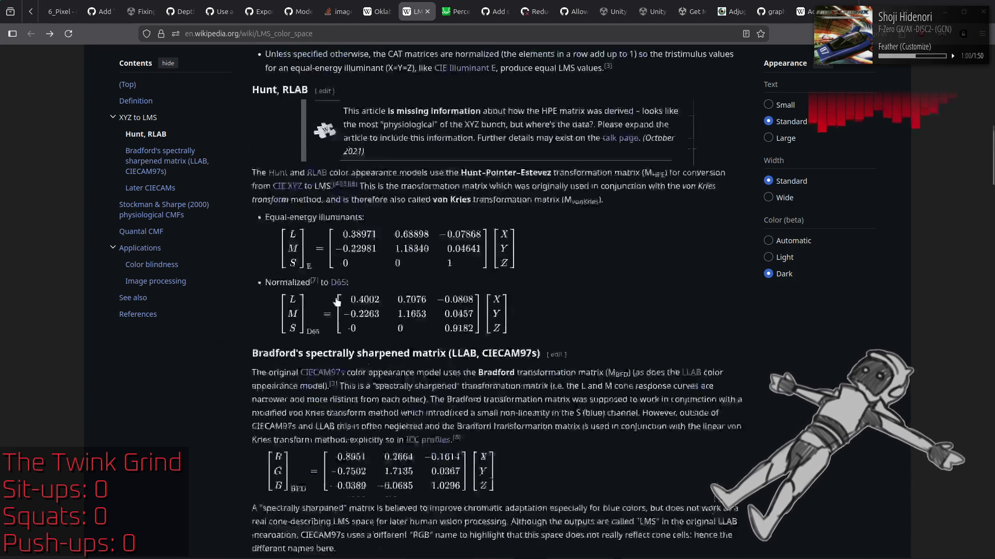
mouse_move(247, 303)
left_mouse_down()
mouse_move(466, 539)
mouse_move(414, 317)
left_mouse_up()
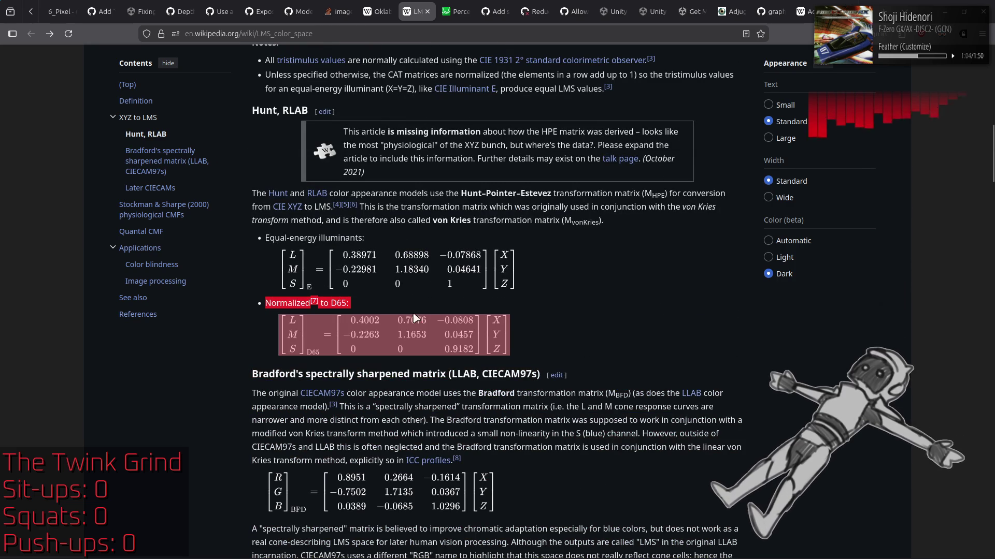
left_click(628, 320)
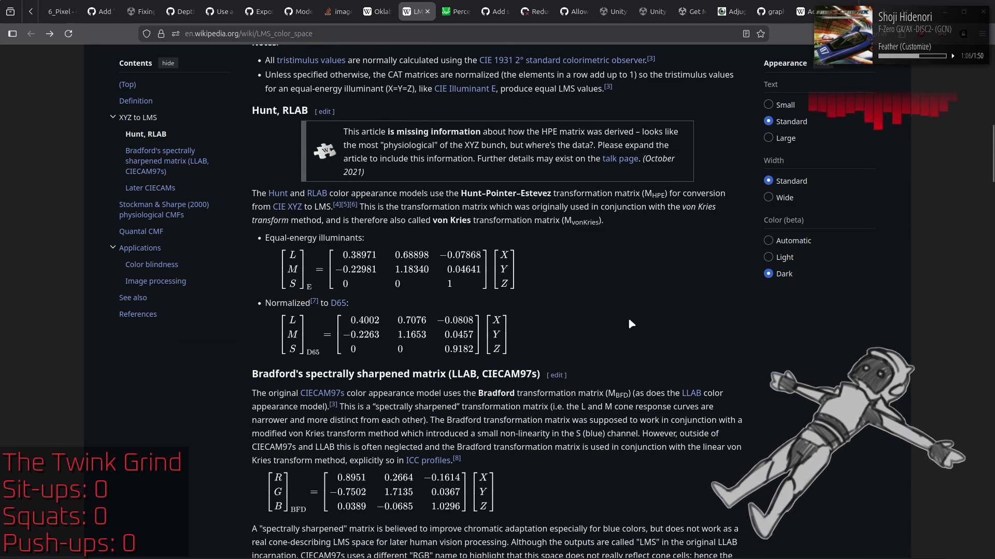
scroll(629, 320, "down", 10)
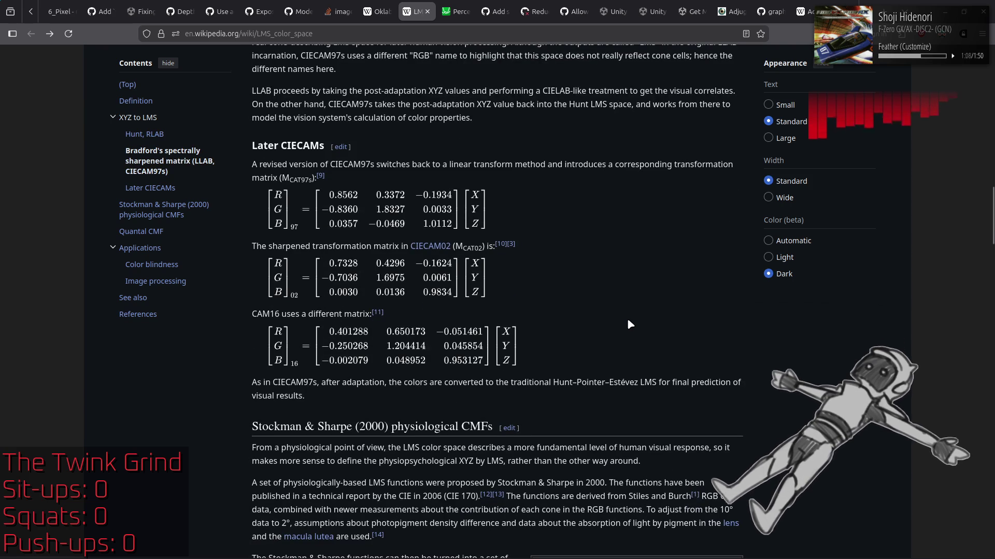
scroll(630, 323, "up", 7)
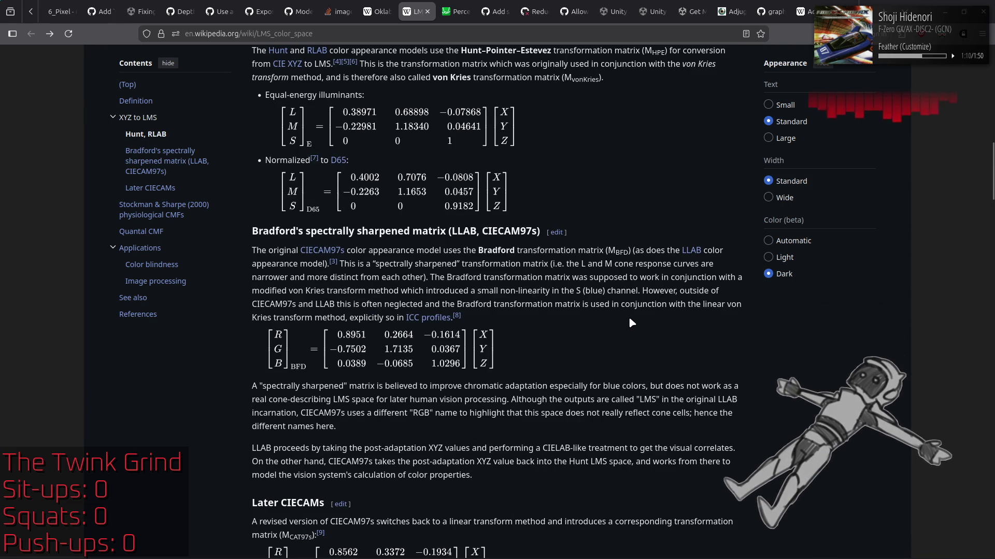
scroll(631, 321, "down", 3)
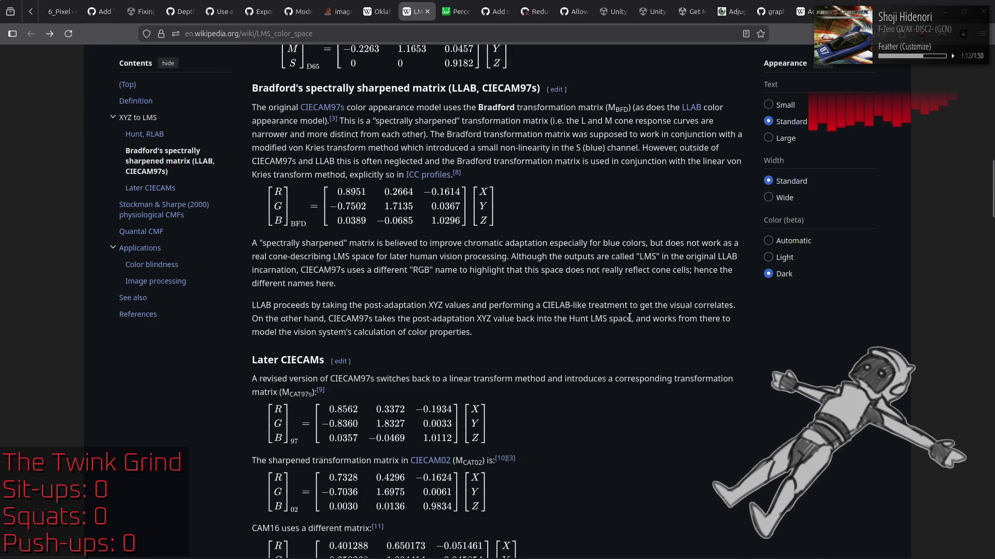
scroll(629, 318, "down", 6)
key("alt+Tab")
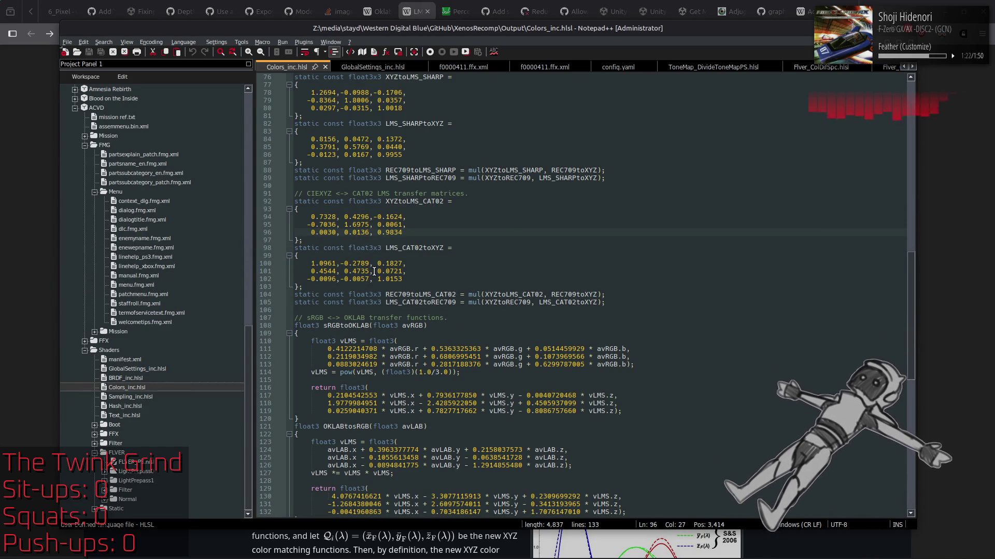
scroll(515, 230, "up", 4)
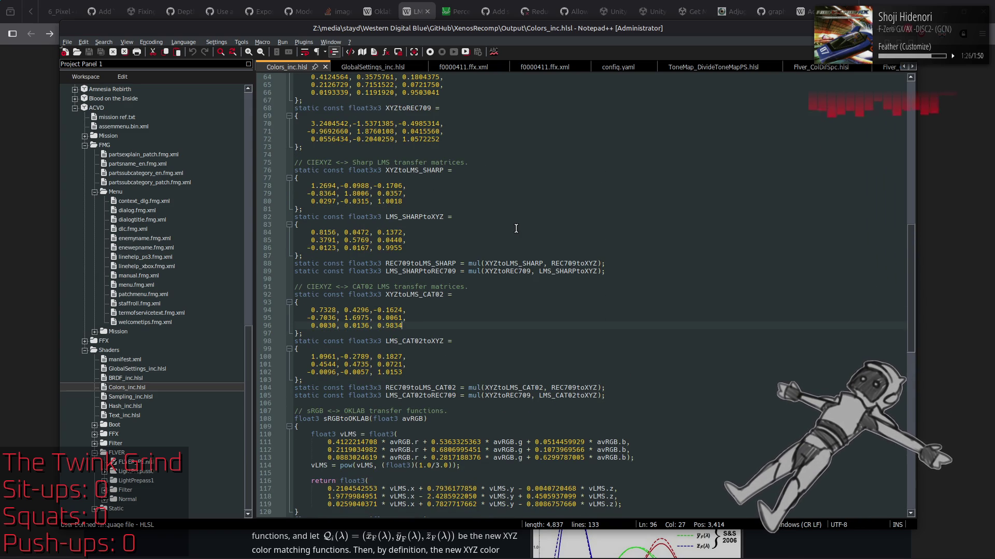
scroll(516, 229, "up", 3)
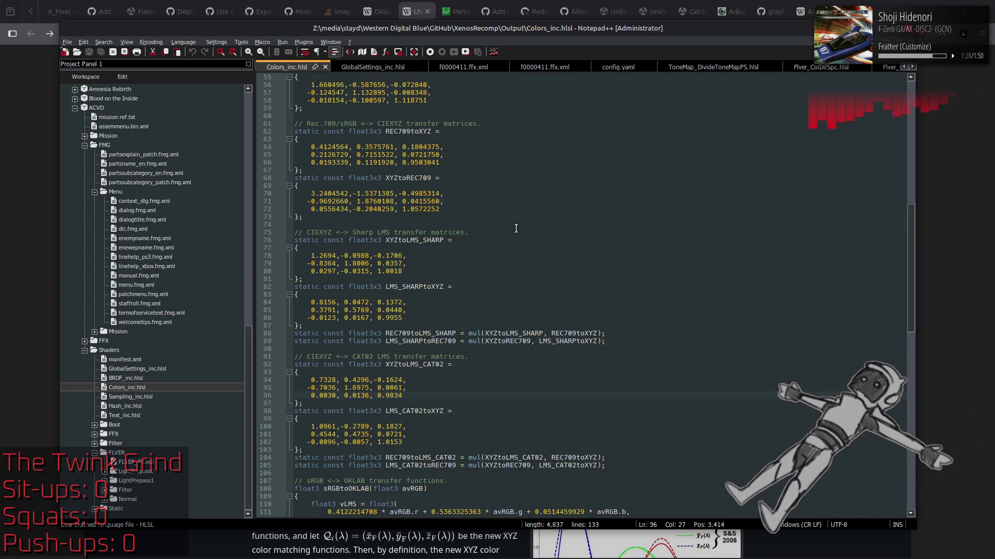
scroll(516, 229, "up", 3)
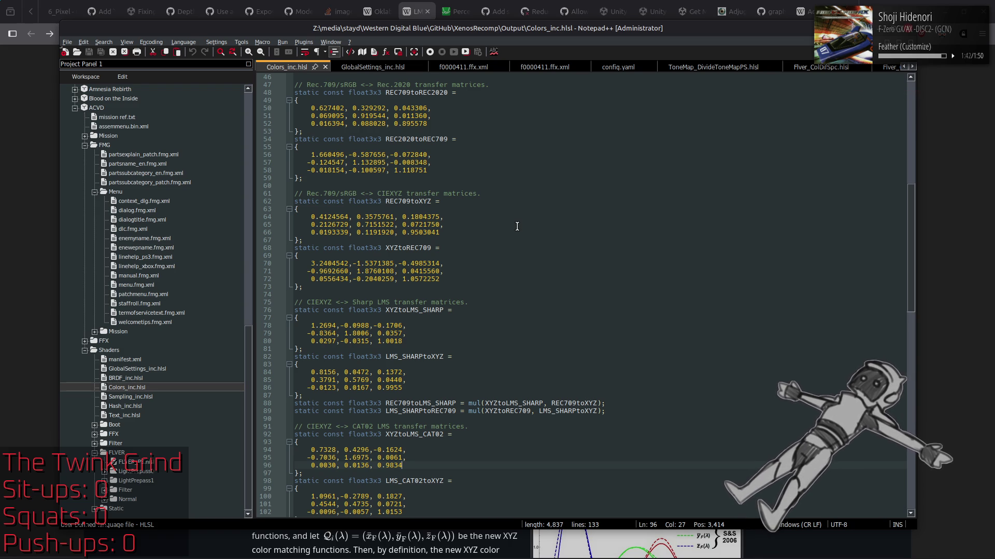
scroll(516, 226, "down", 3)
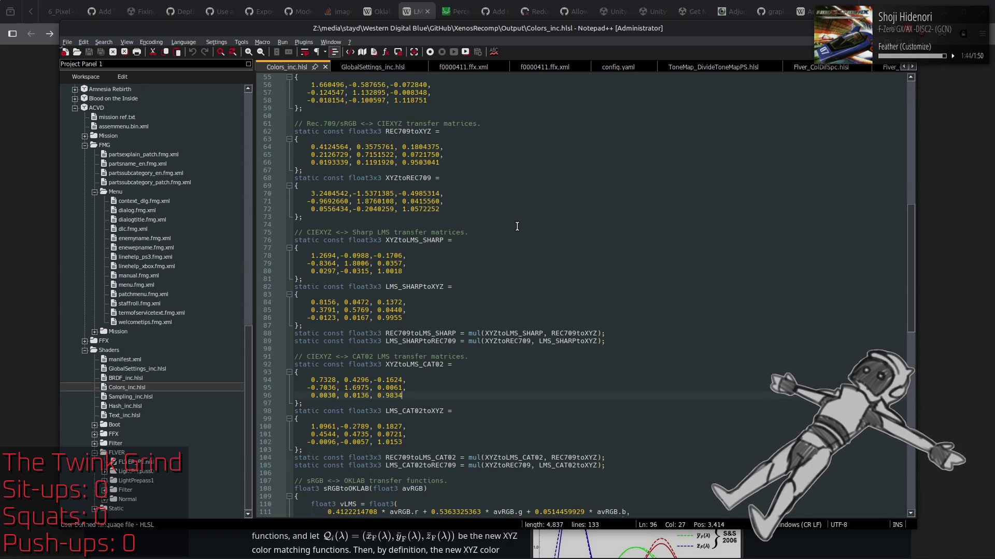
scroll(517, 226, "down", 3)
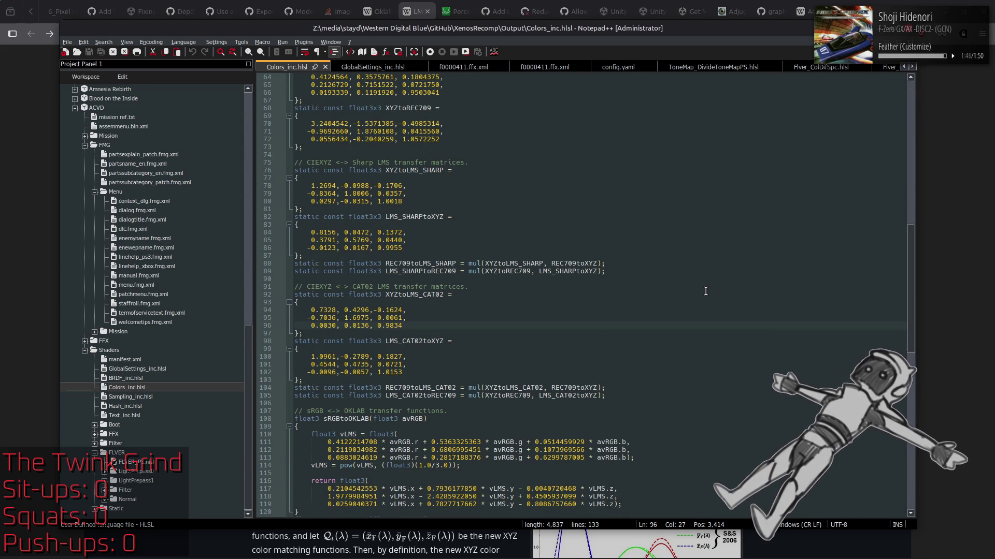
left_click_drag(468, 263, 638, 271)
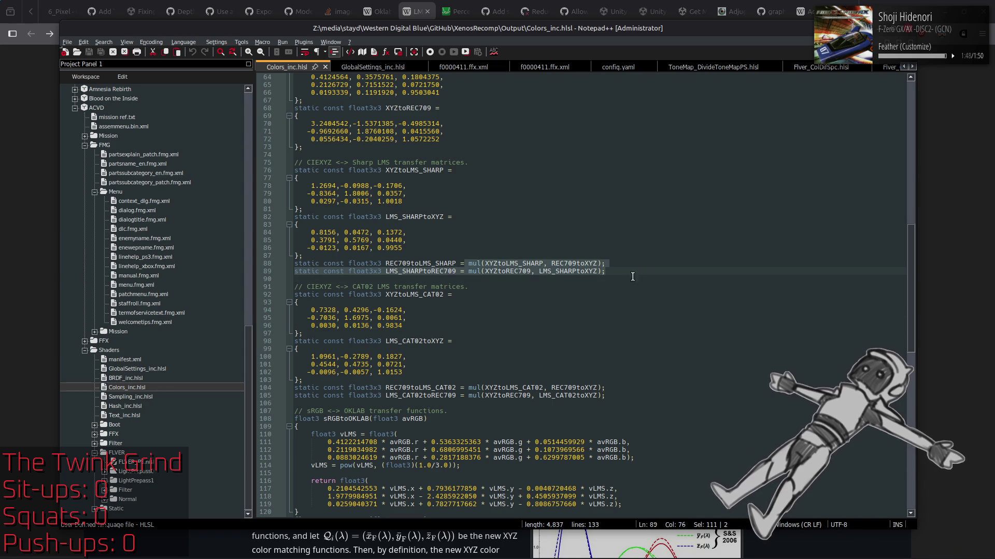
left_click(613, 294)
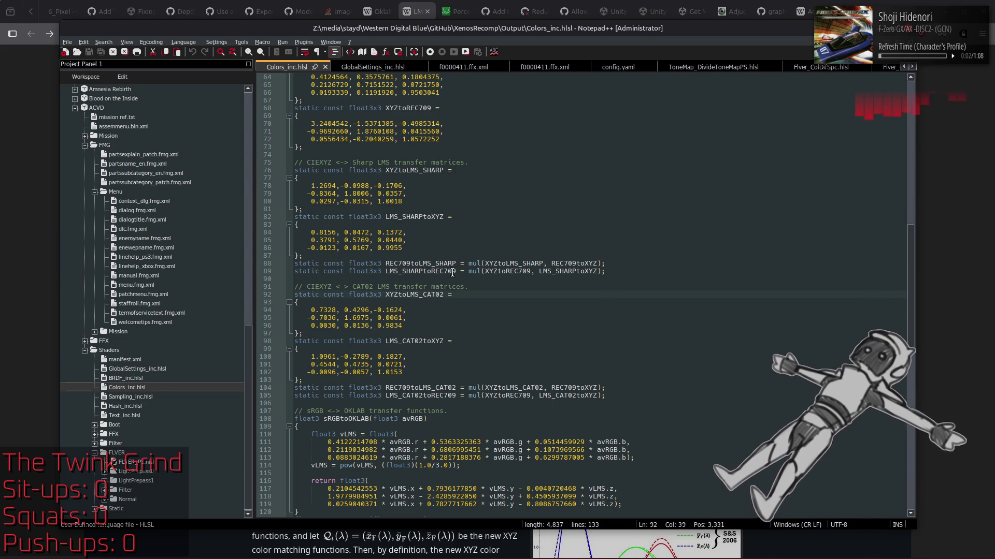
left_click(502, 271)
double_click(502, 271)
double_click(567, 272)
double_click(561, 263)
double_click(504, 259)
double_click(504, 263)
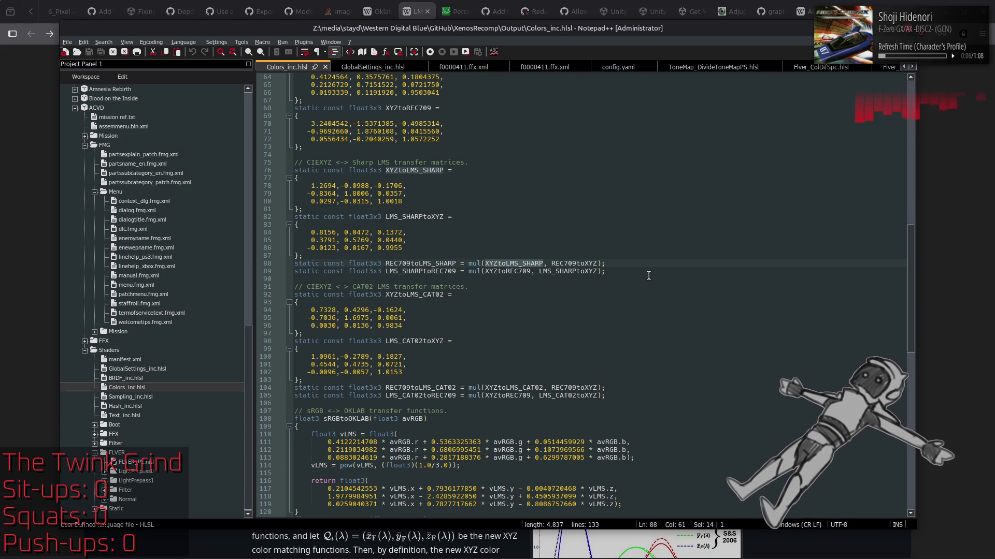
double_click(514, 271)
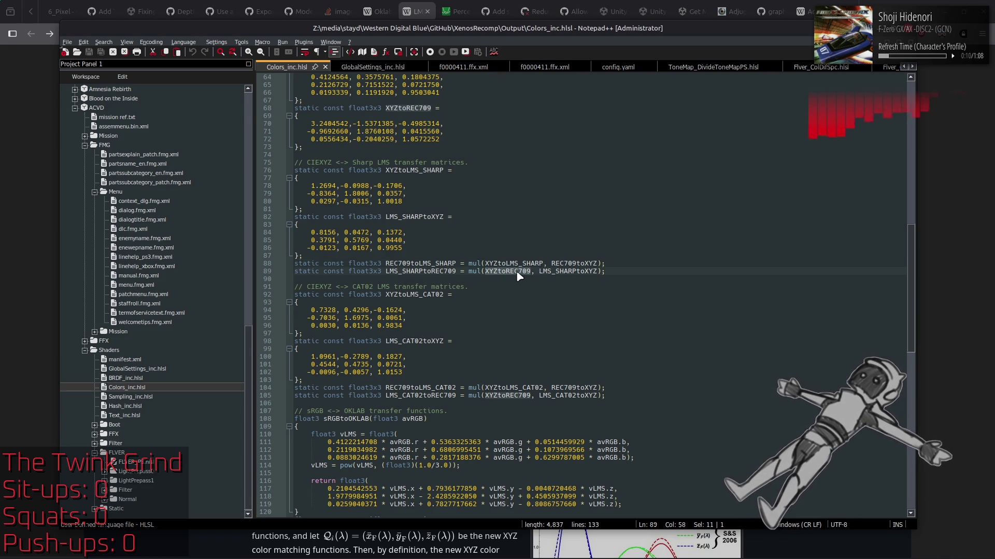
double_click(574, 264)
double_click(575, 272)
double_click(518, 264)
double_click(574, 271)
left_click(683, 283)
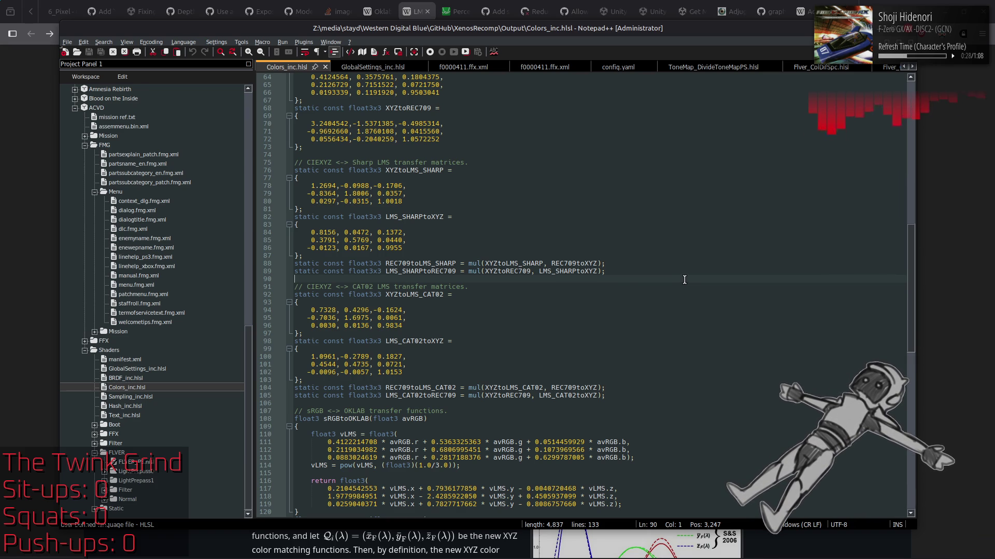
scroll(319, 356, "down", 1)
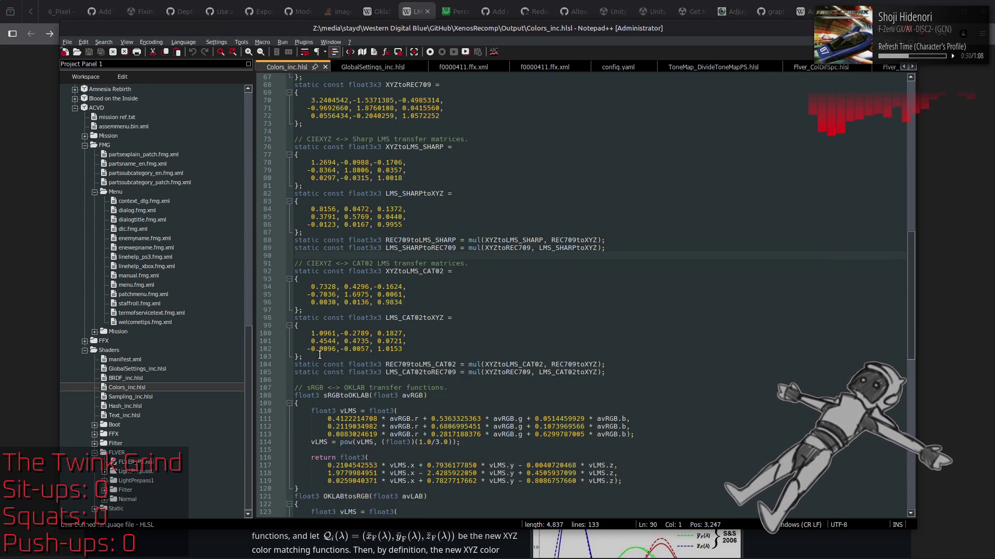
Paste a copy of the CAT02 matrix block after line 105 and rename it to CAT16
left_click_drag(319, 356, 265, 261)
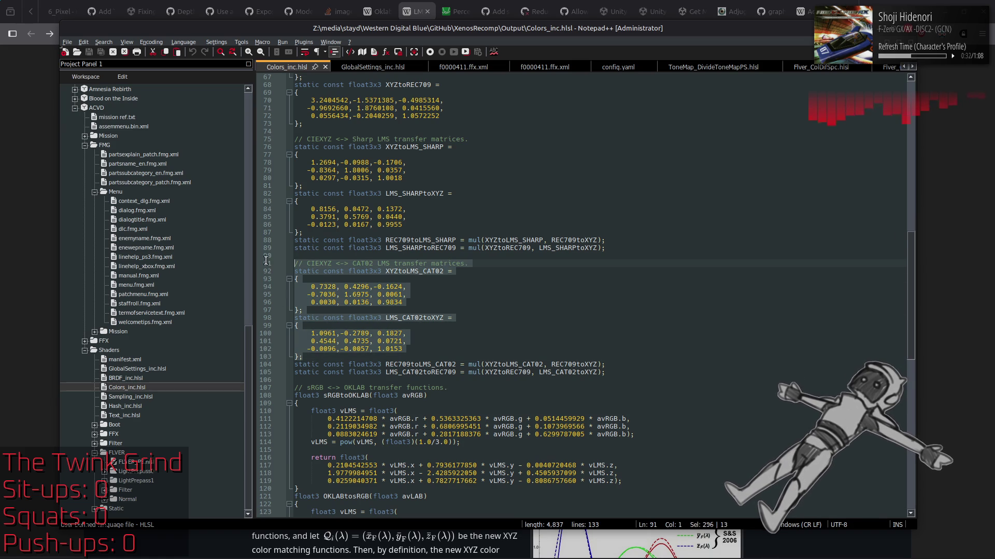
left_click(619, 374)
key("Return")
key("Return")
key("ctrl+v")
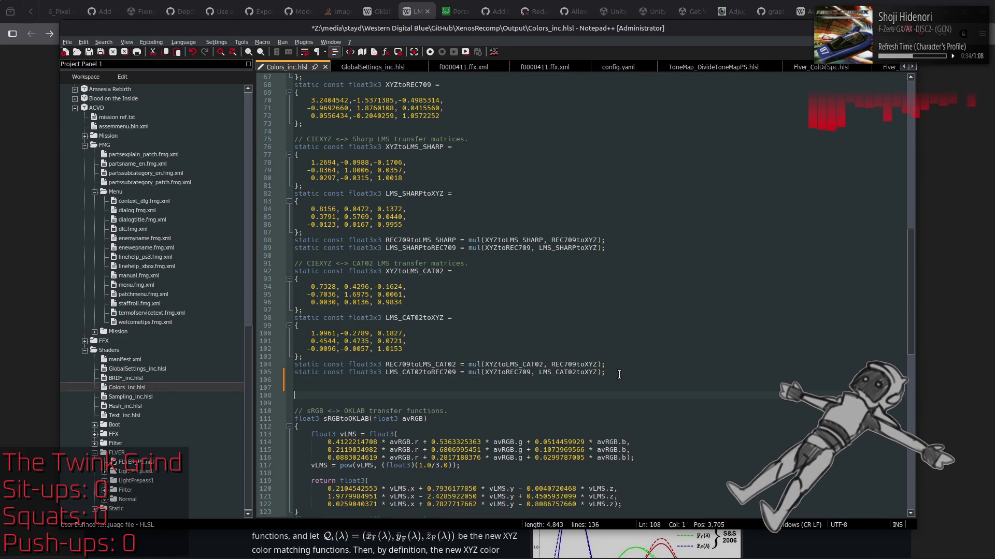
left_click(327, 380)
left_click(373, 388)
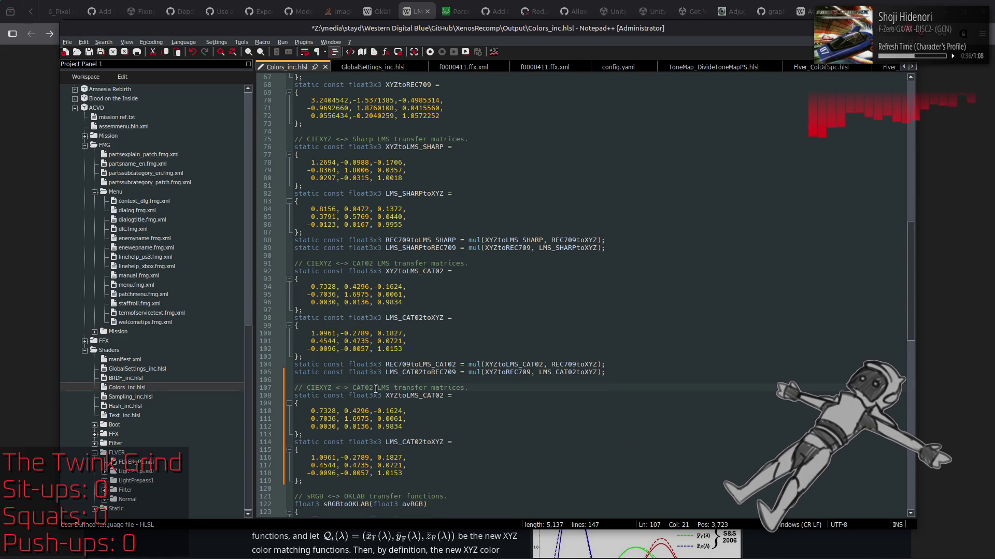
key("BackSpace")
key("BackSpace")
type("16")
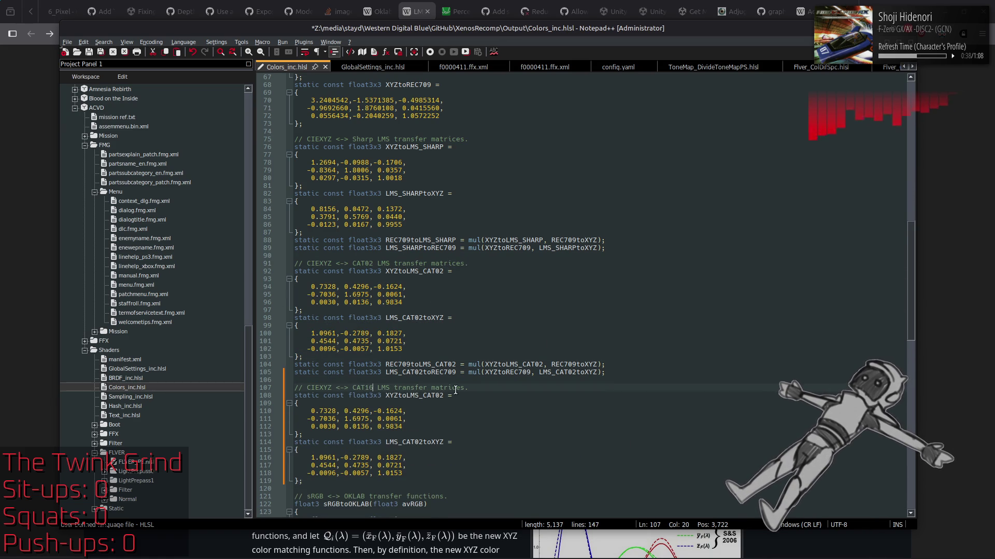
scroll(468, 384, "down", 2)
Replace line 110's first two values with CAM16's 0.401288 and 0.650173
key("alt+Tab")
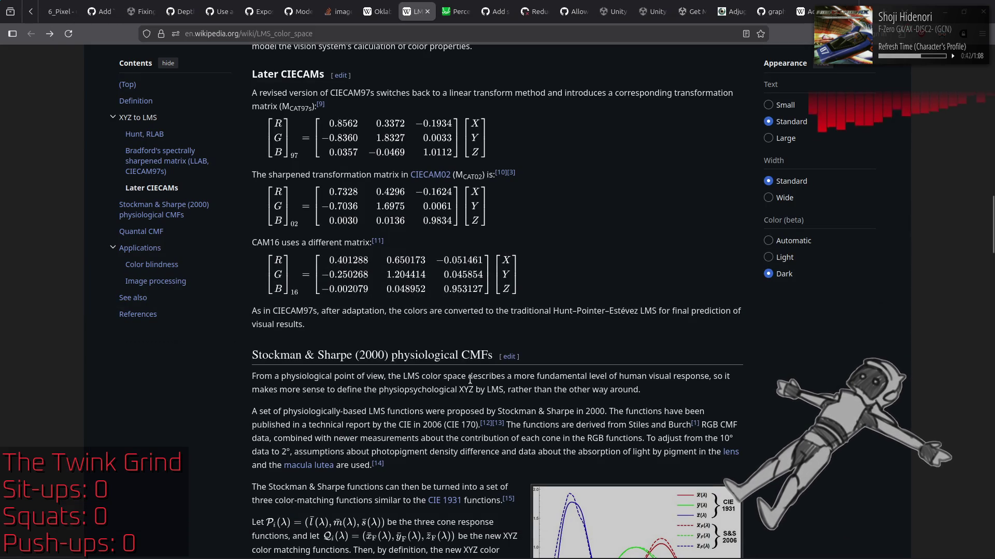
key("alt+Tab")
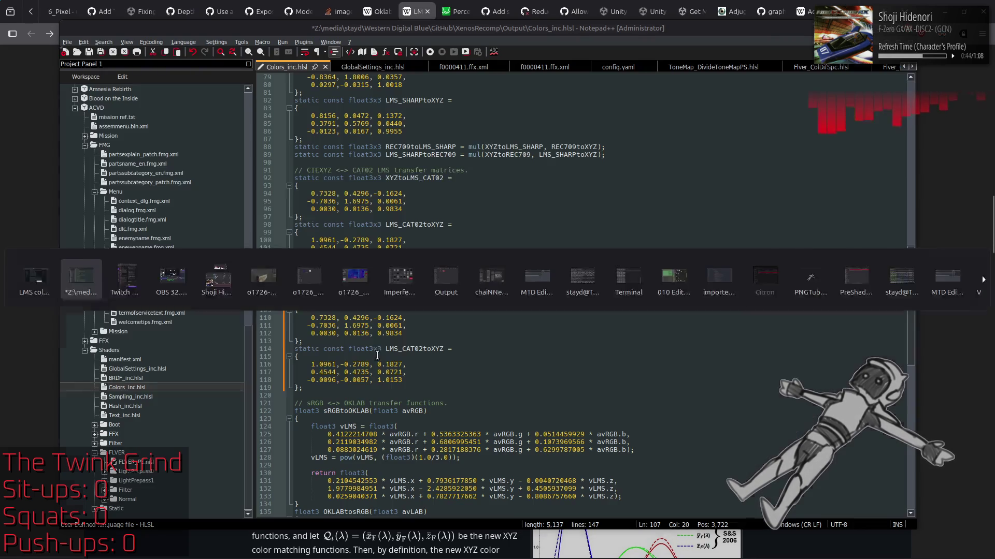
double_click(326, 318)
type("401288")
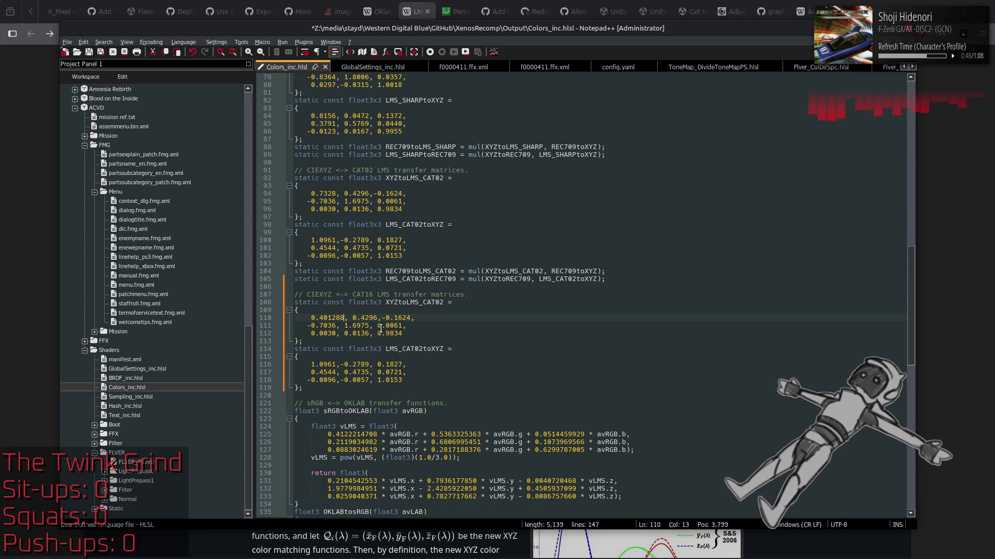
key("alt+Tab")
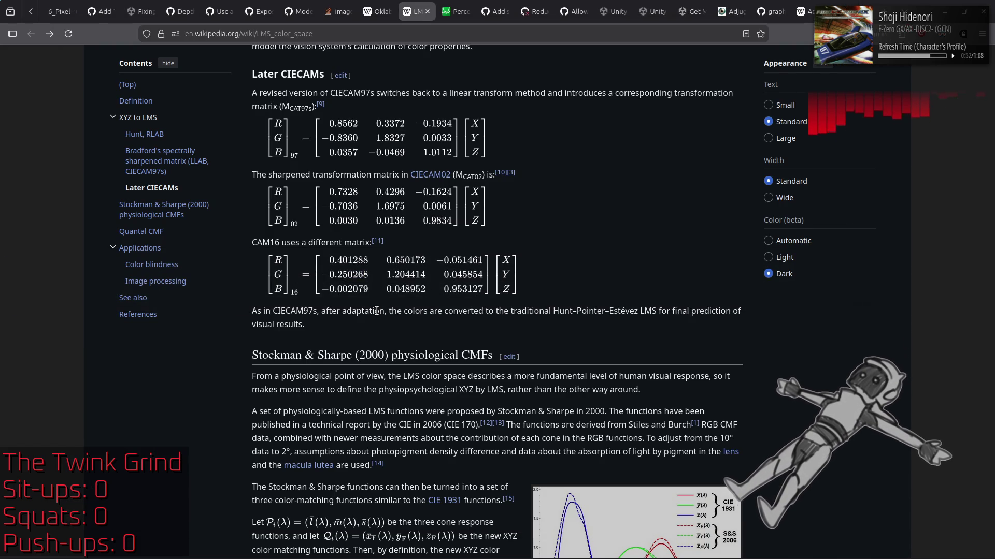
key("alt+Tab")
double_click(366, 318)
type("650173")
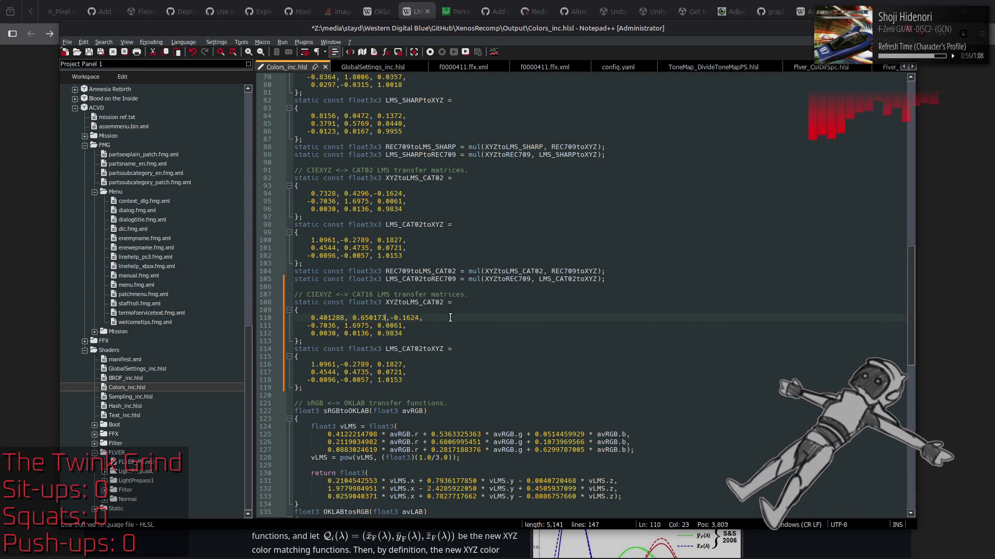
key("alt+Tab")
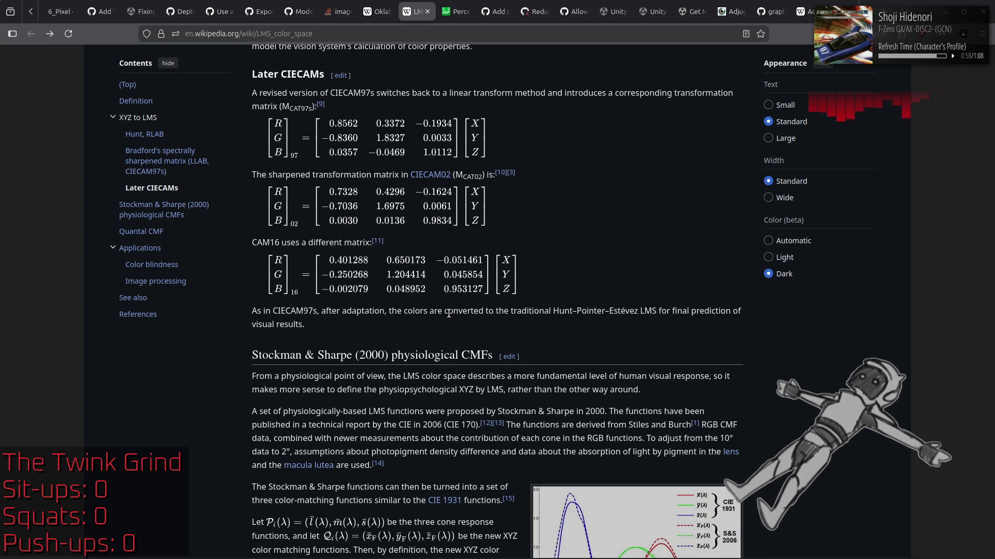
key("alt+Tab")
Set line 110's third value to -0.051461 and line 111's first value to -0.250268
left_click(399, 317)
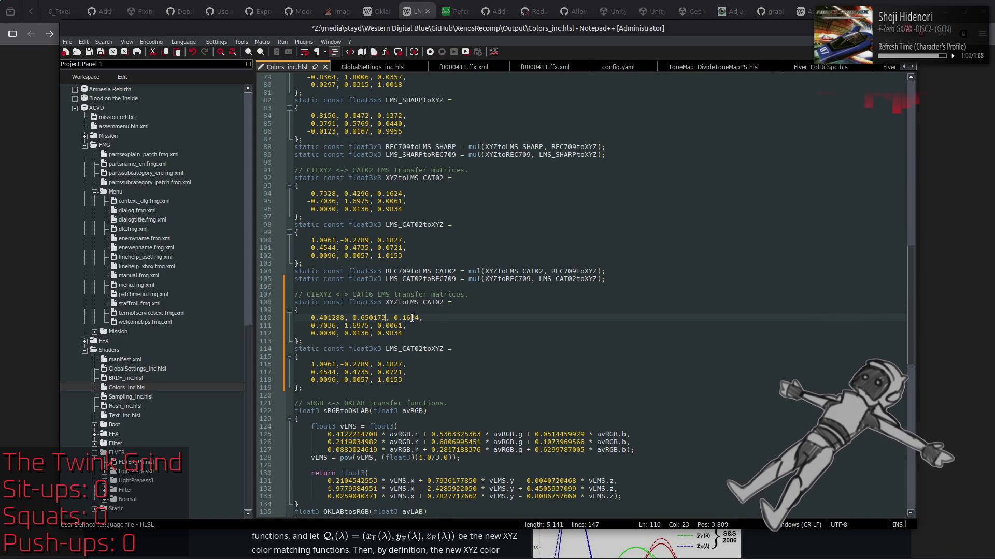
key("alt+Tab")
key("alt+Tab")
double_click(412, 317)
type("05")
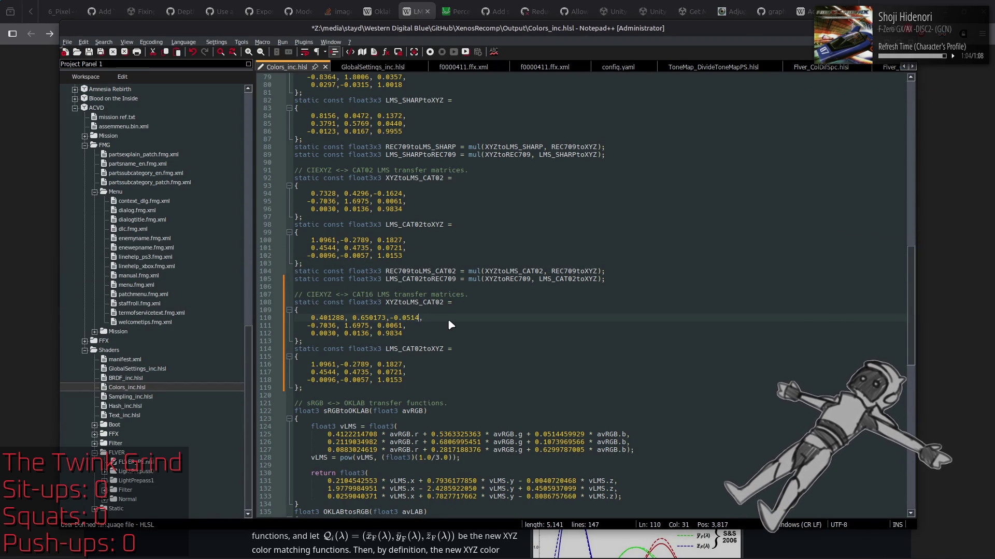
key("alt+Tab")
key("alt+Tab")
type("51461")
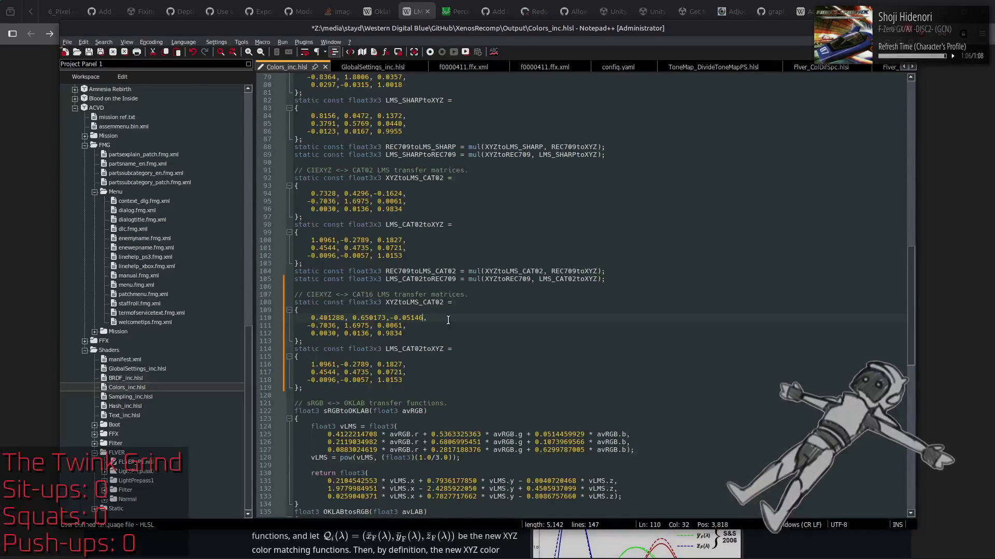
key("alt+Tab")
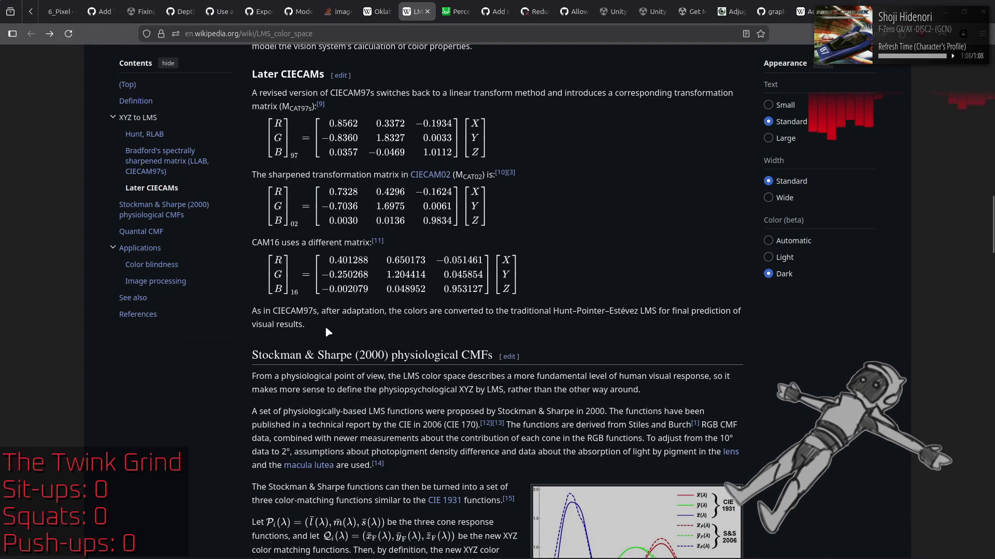
key("alt+Tab")
double_click(323, 325)
type("250268")
key("alt+Tab")
key("alt+Tab")
Move Notepad++ beside the CAM16 matrix and set row two's values to 1.204414 and 0.045854
mouse_move(445, 32)
left_mouse_down()
mouse_move(908, 36)
mouse_move(878, 36)
mouse_move(898, 36)
left_mouse_up()
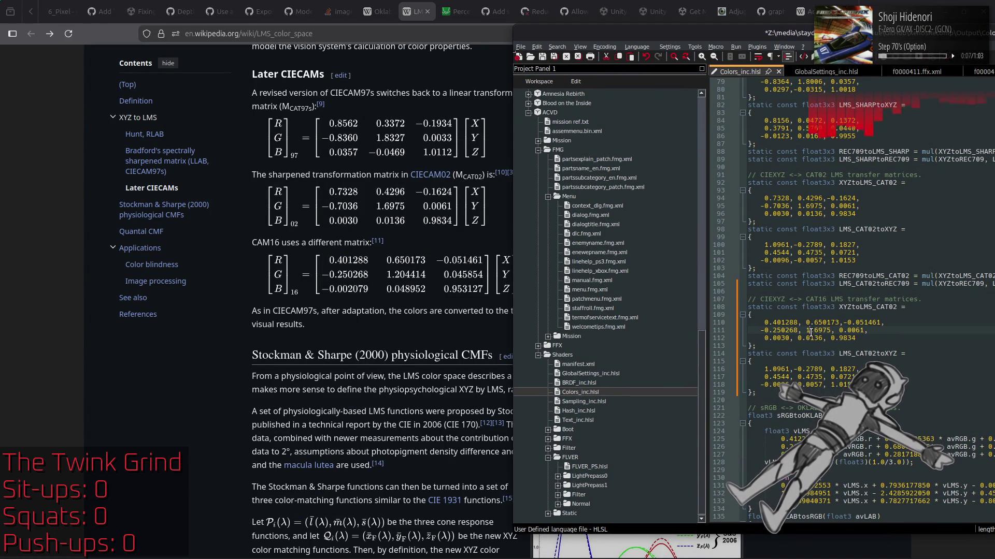
double_click(824, 323)
double_click(822, 331)
type("20441")
type("4414")
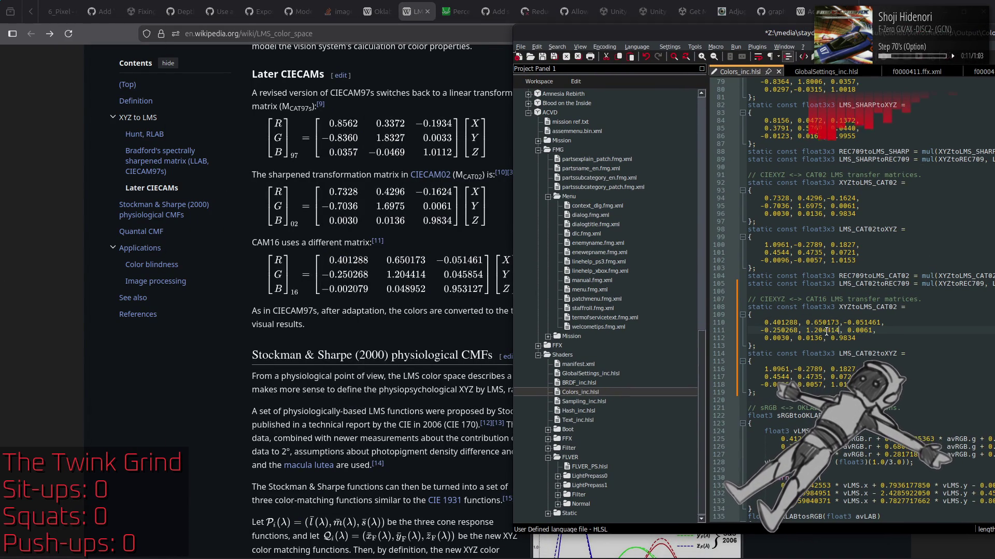
double_click(860, 330)
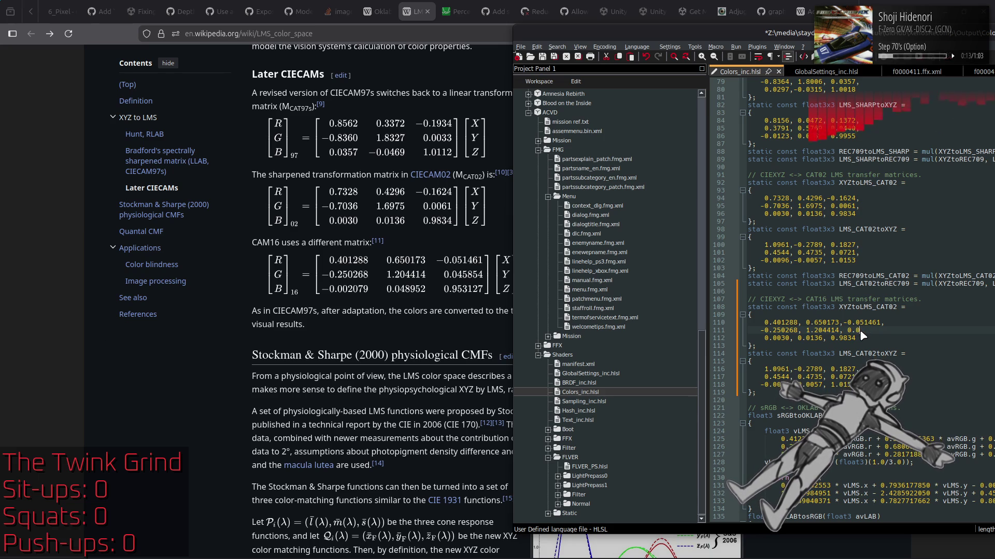
type("04585")
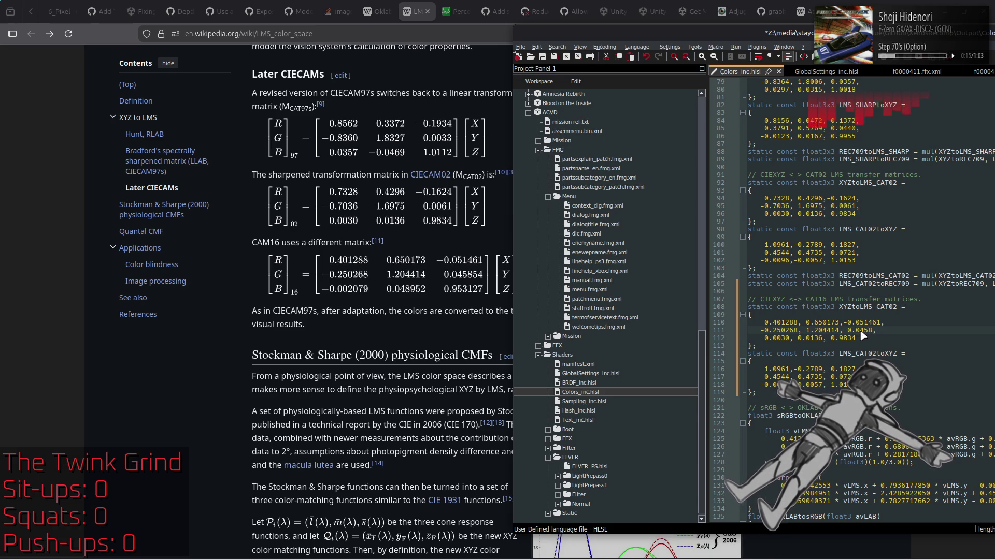
type("4")
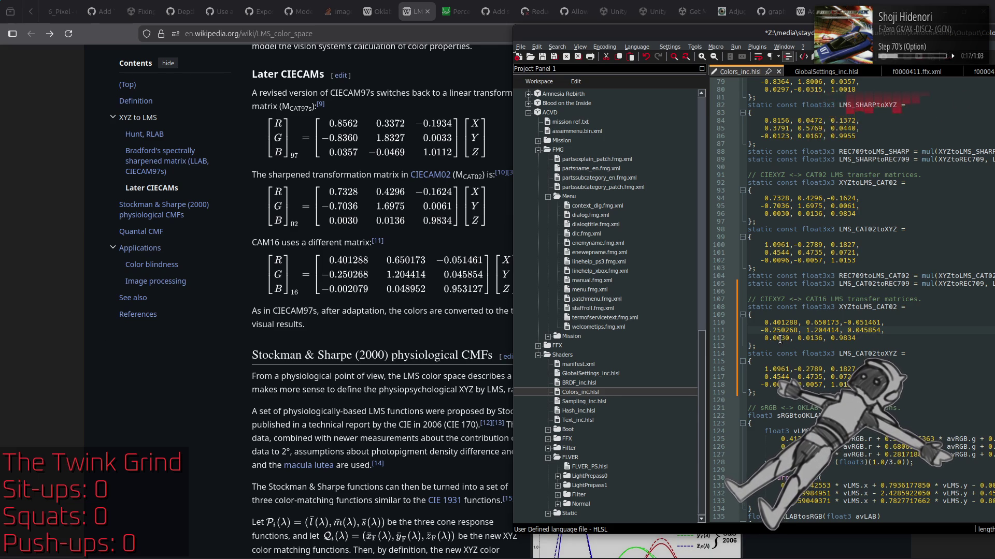
Fix line indentation and set the third row to -0.002079, 0.048952, 0.953127
left_click(767, 338)
key("BackSpace")
key("BackSpace")
key("BackSpace")
type("-")
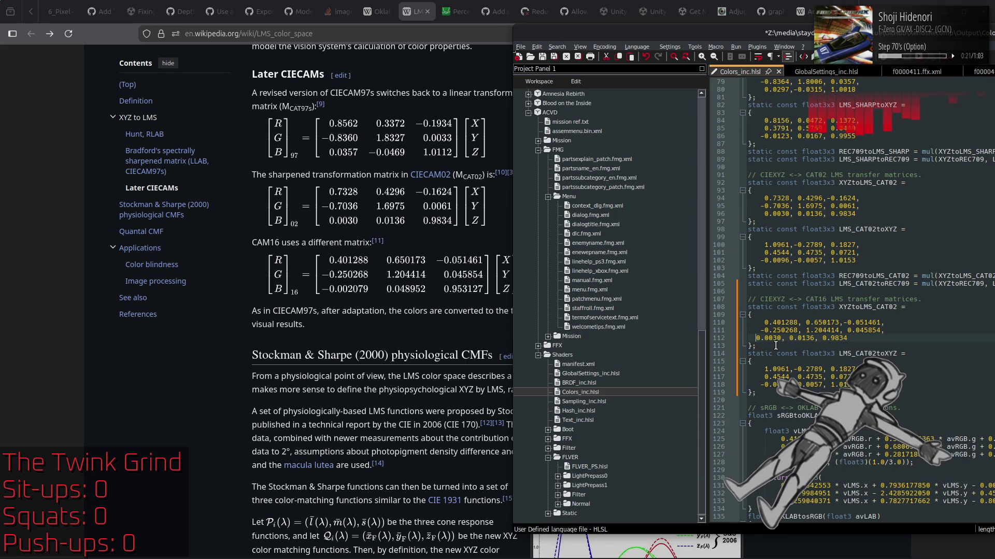
key("Up")
key("Up")
key("BackSpace")
key("BackSpace")
key("BackSpace")
left_click(781, 340)
key("Delete")
key("Delete")
type("2079")
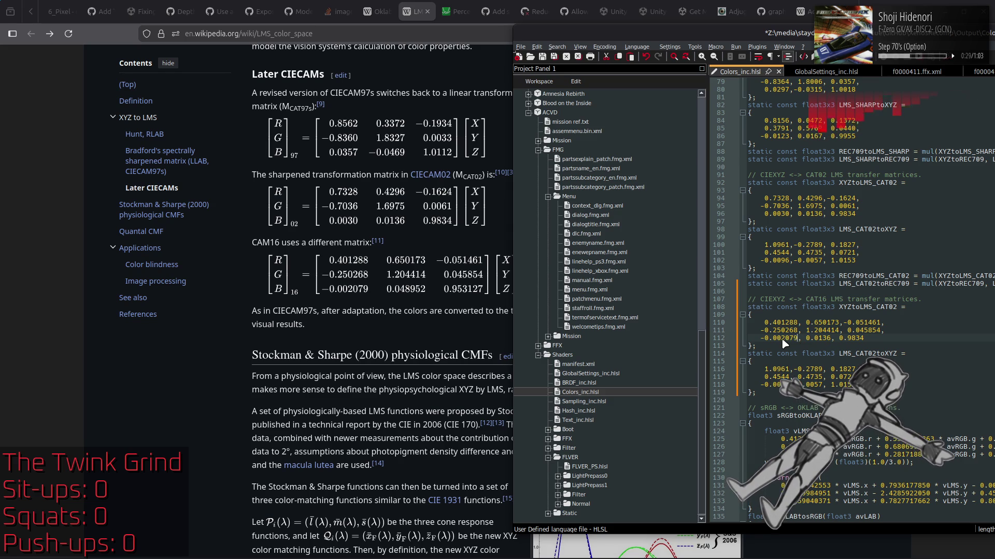
double_click(822, 339)
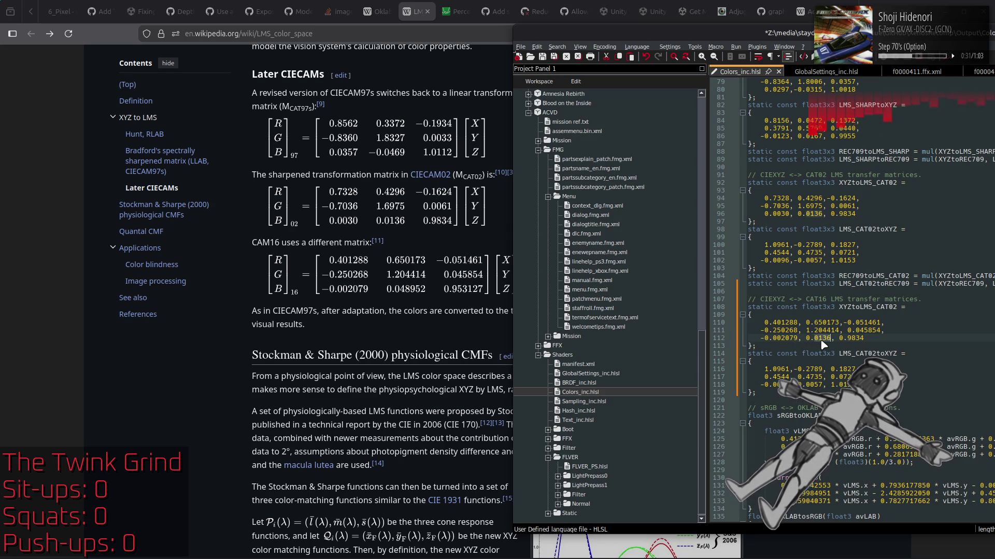
type("048952")
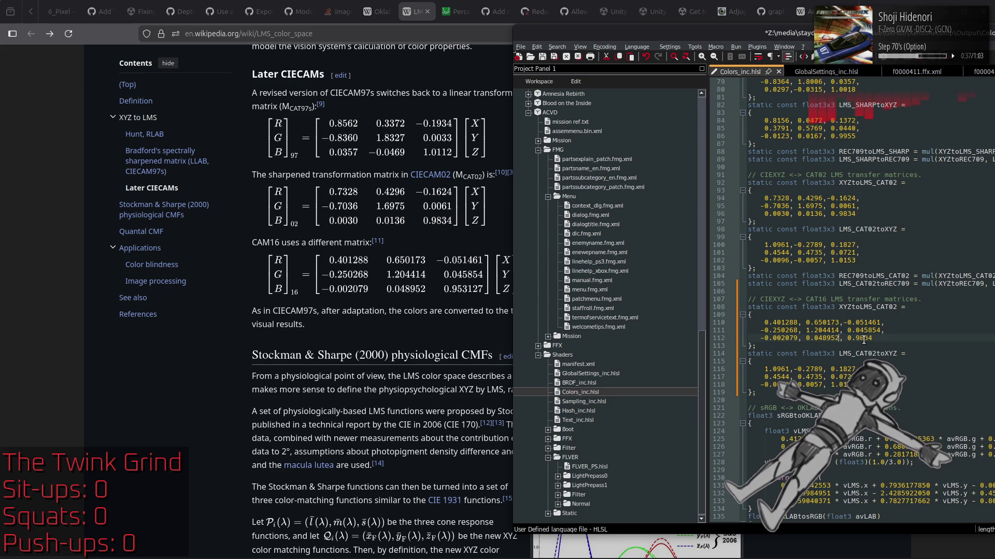
double_click(864, 340)
type("952")
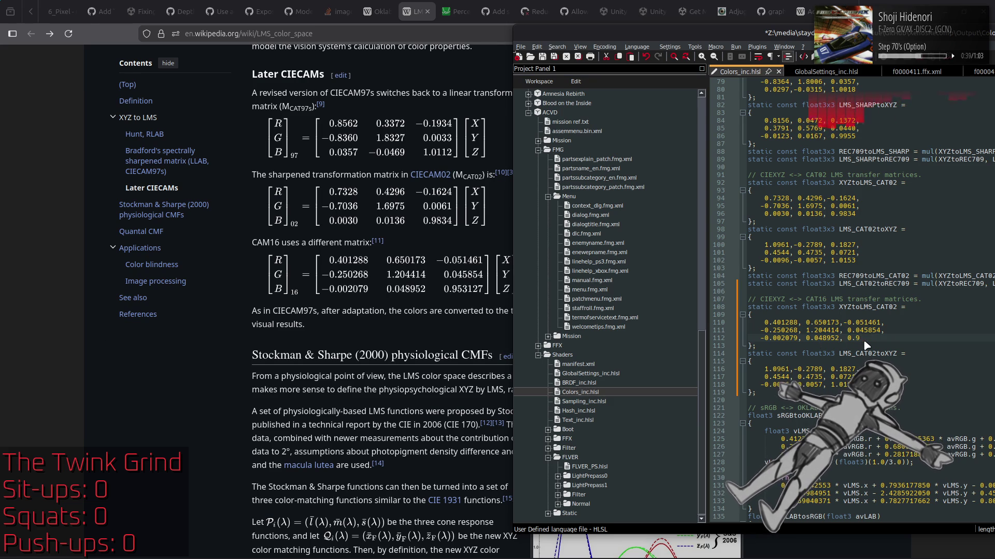
type("3127")
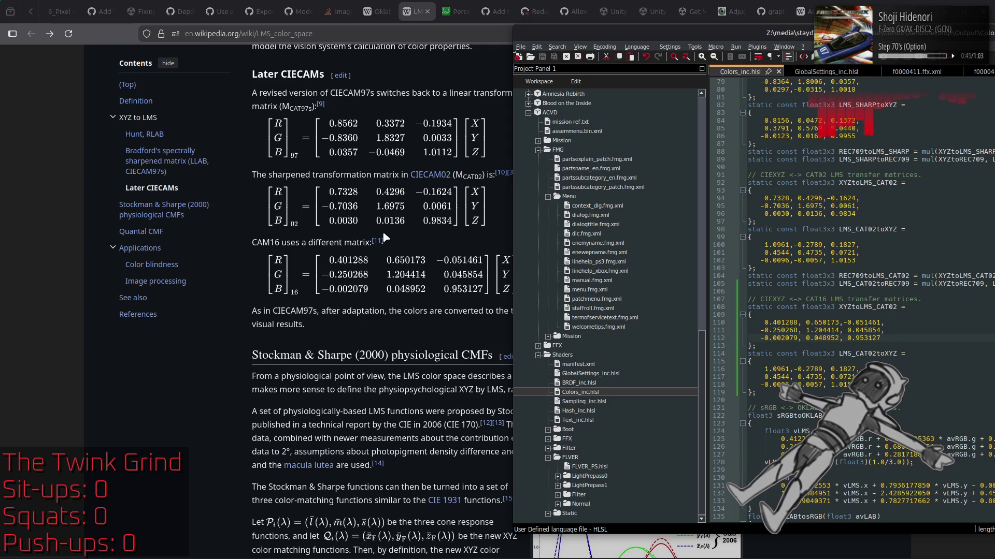
In a new tab beside the LMS article, search 'matrix inverse calculator' and open the Reshish result
key("alt+Tab")
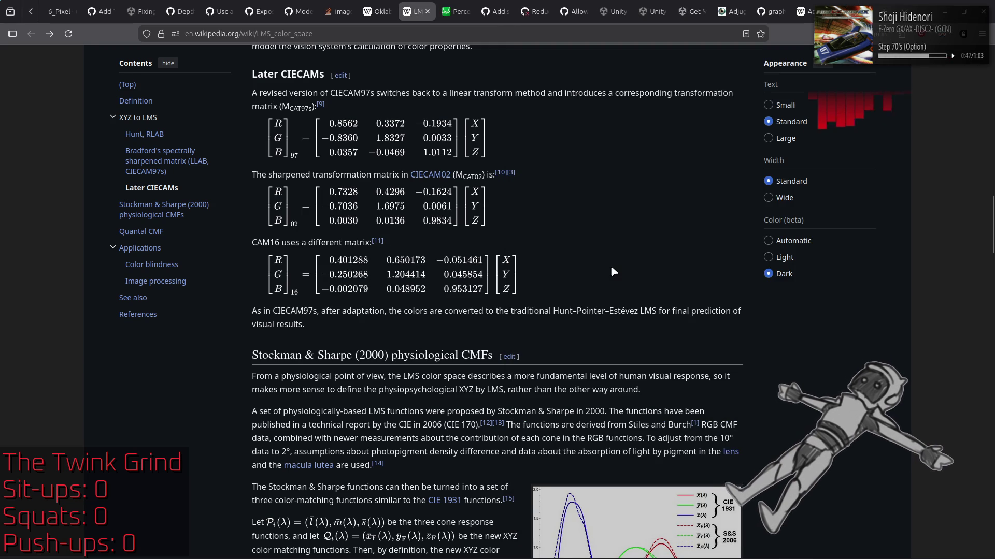
right_click(415, 15)
left_click(448, 24)
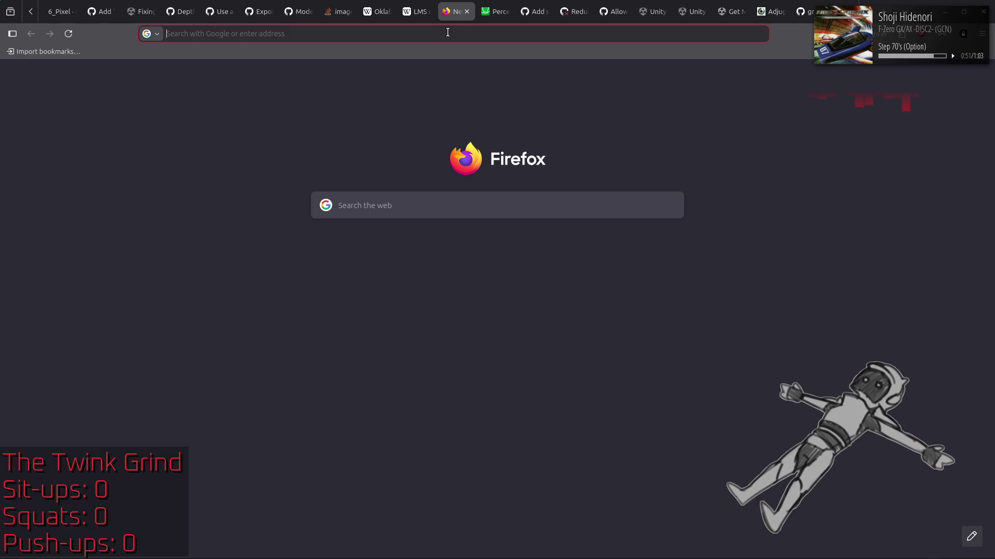
type("mat")
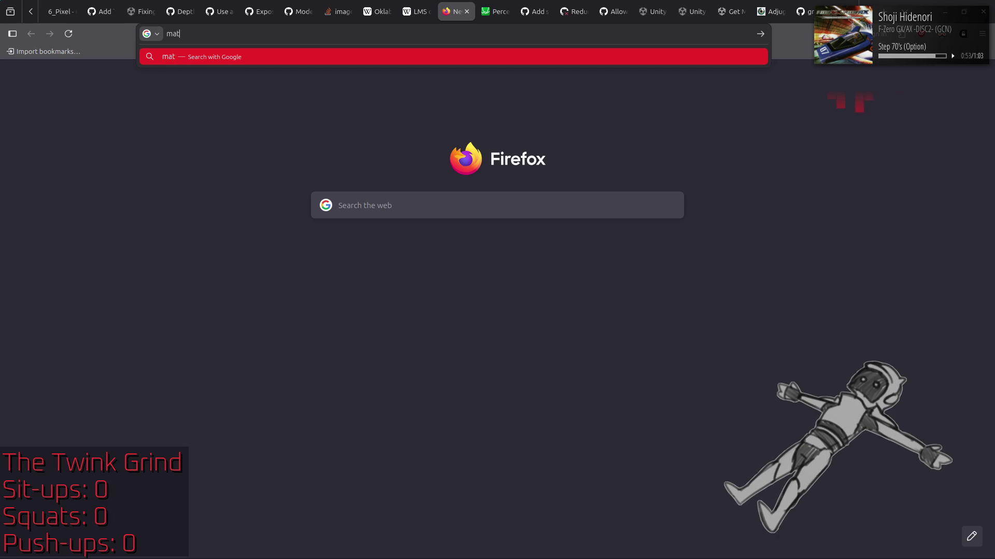
type("rix invers")
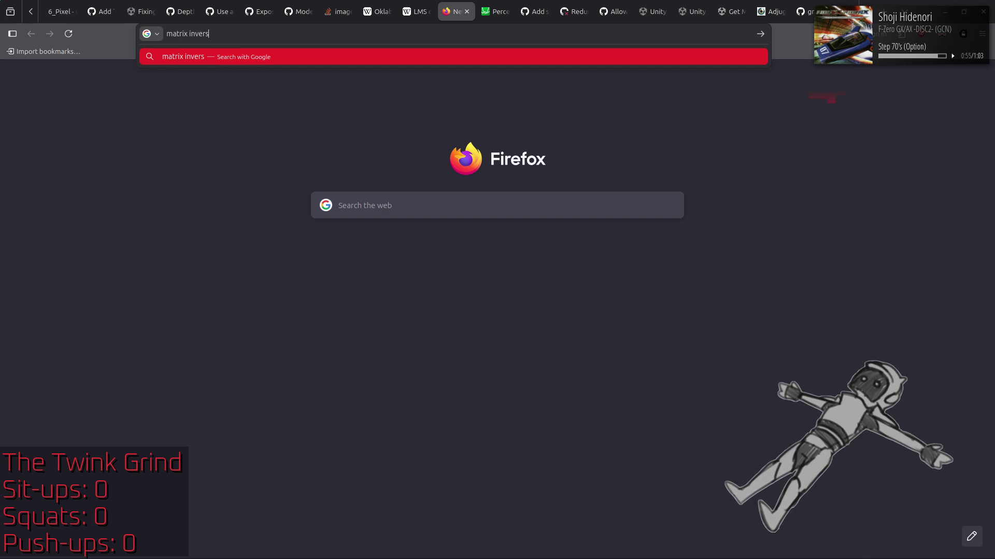
type("e calculator")
key("Return")
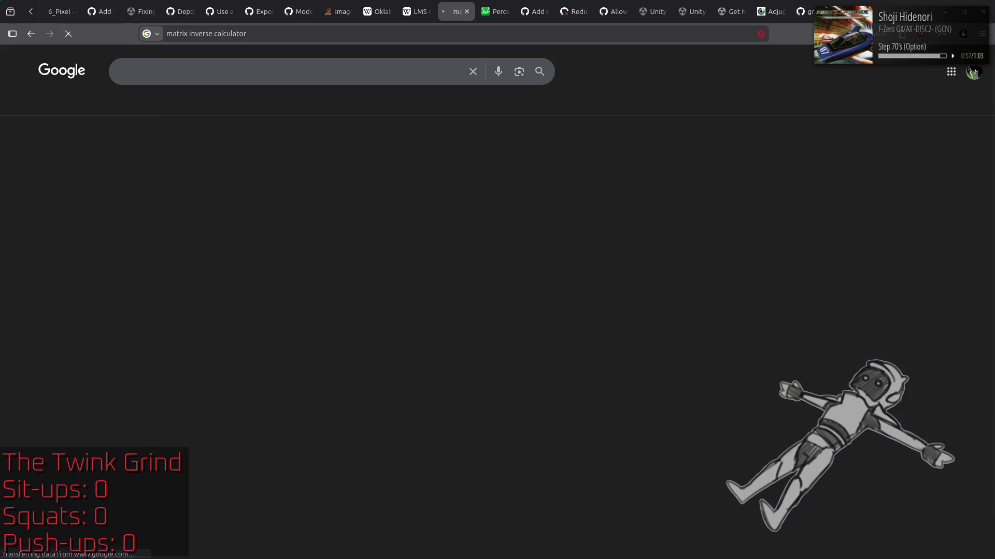
left_click(164, 161)
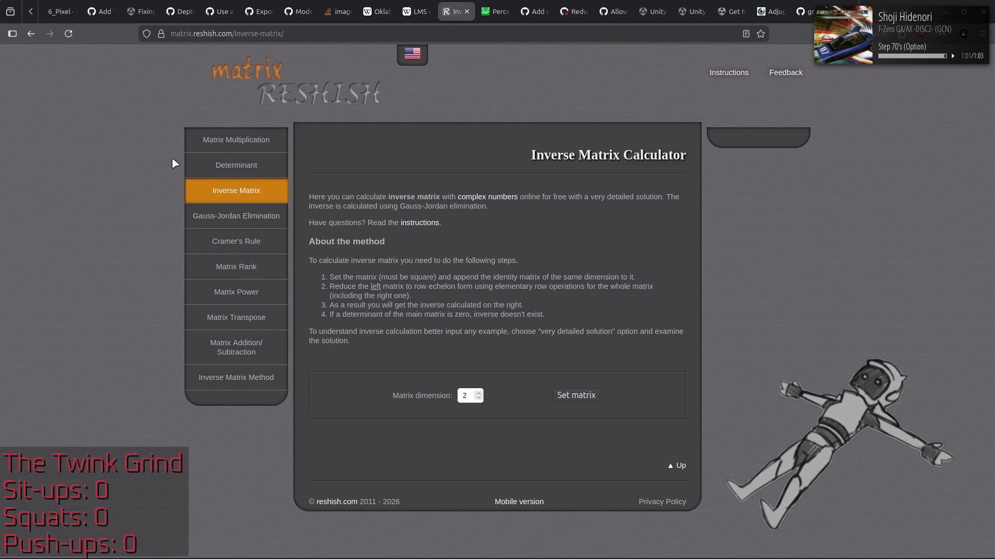
Browse Reshish's Gauss-Jordan Elimination and Matrix Transpose pages, then return to Inverse Matrix Calculator
key("alt+Left")
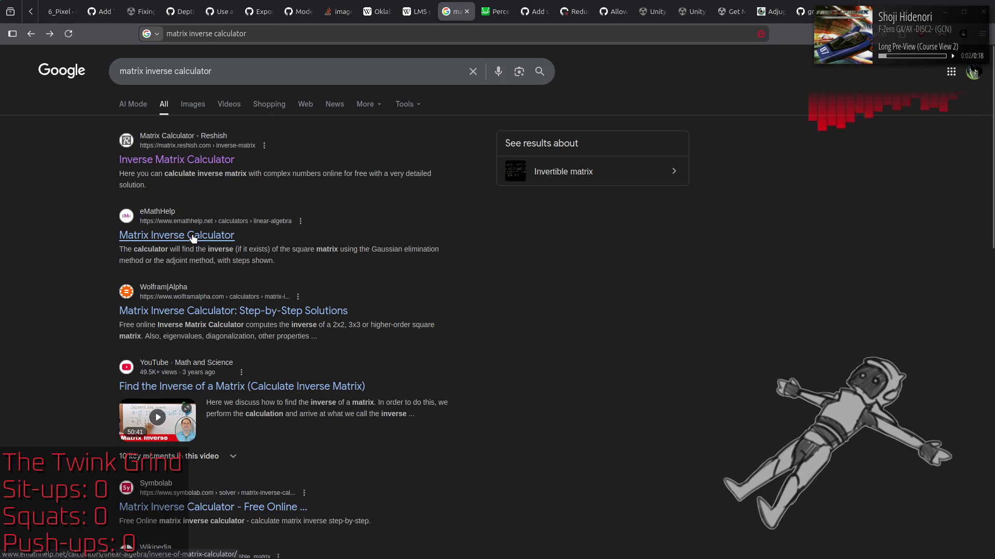
scroll(192, 234, "down", 5)
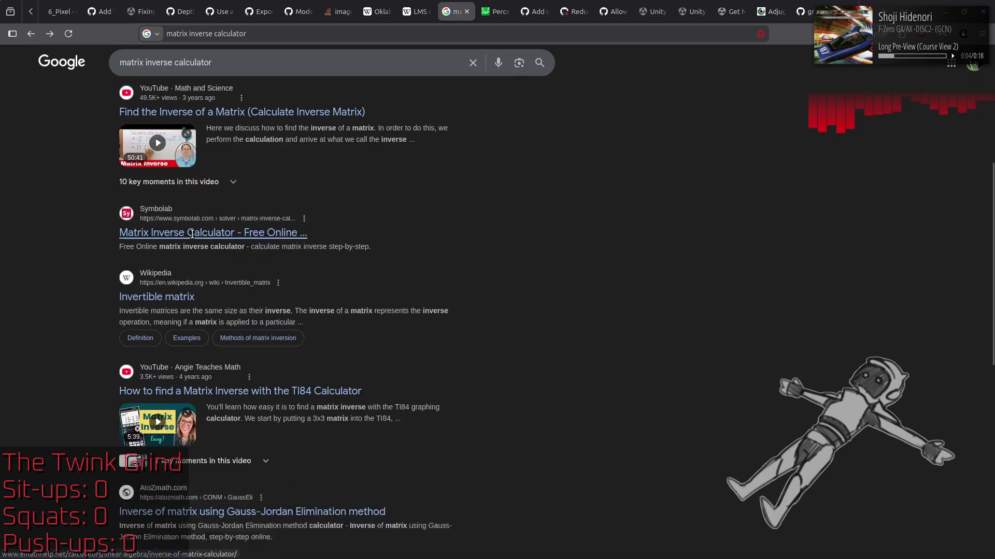
scroll(40, 249, "down", 5)
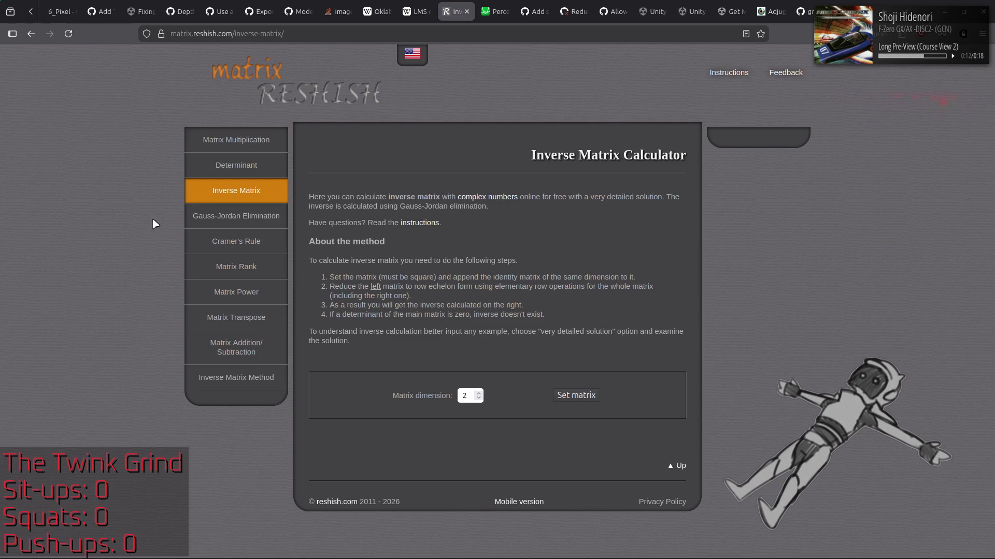
left_click(246, 214)
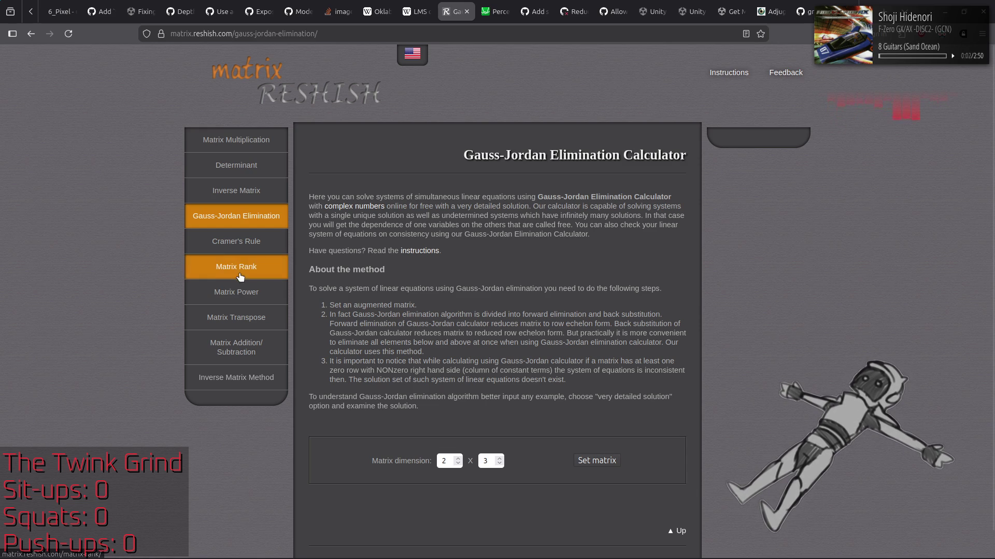
left_click(239, 330)
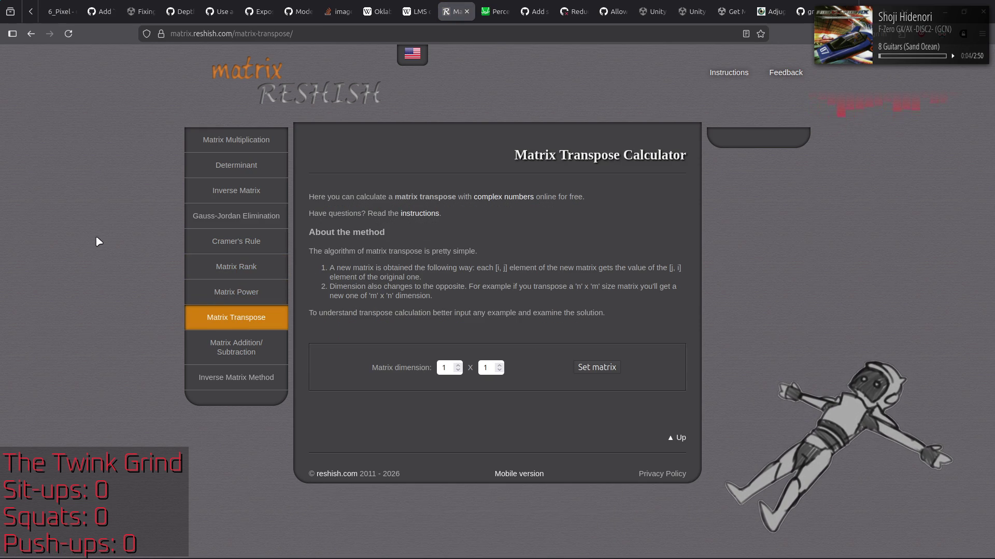
key("alt+Left")
key("alt+Left")
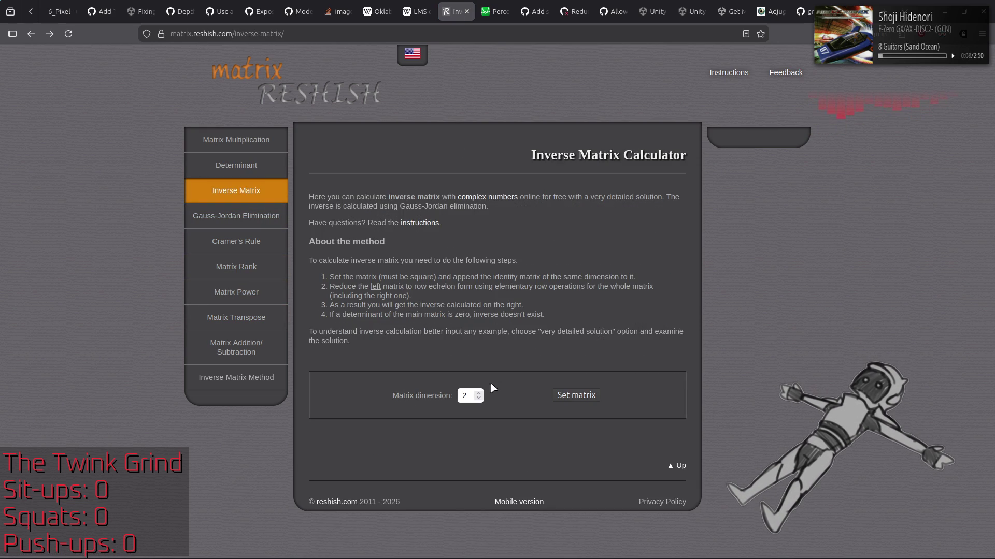
Open a 3×3 matrix grid in Decimal format with element positions shown, then return to Notepad++
left_click(478, 393)
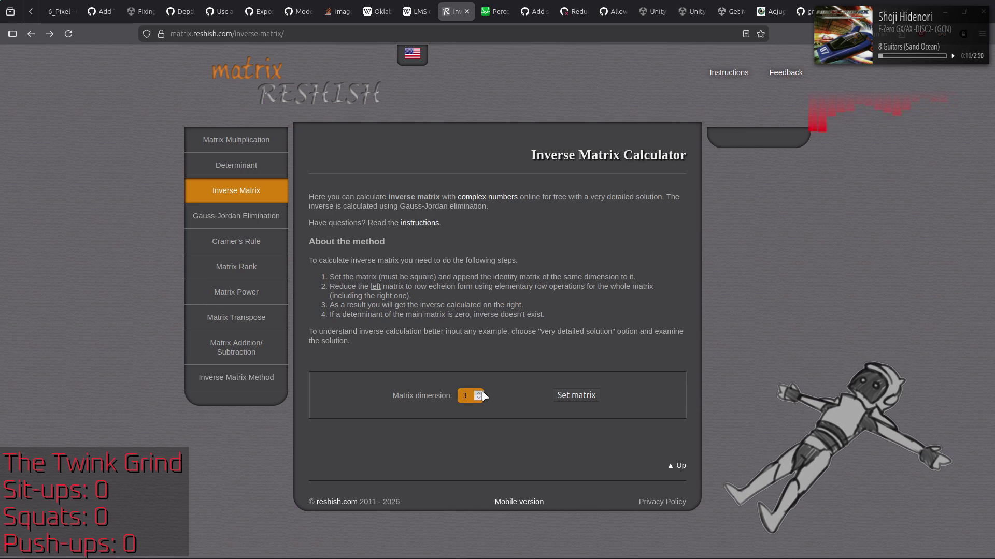
left_click(575, 398)
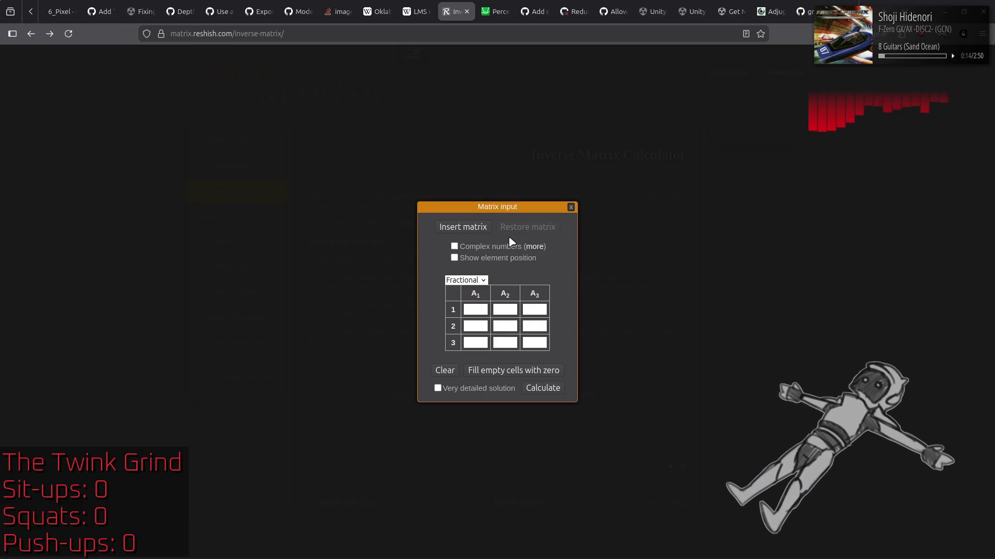
left_click(485, 227)
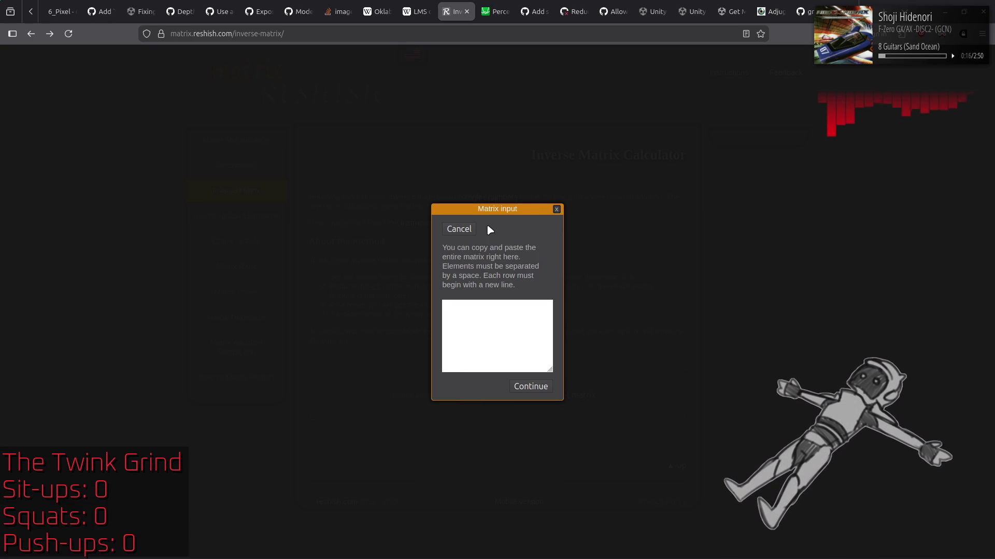
left_click(461, 230)
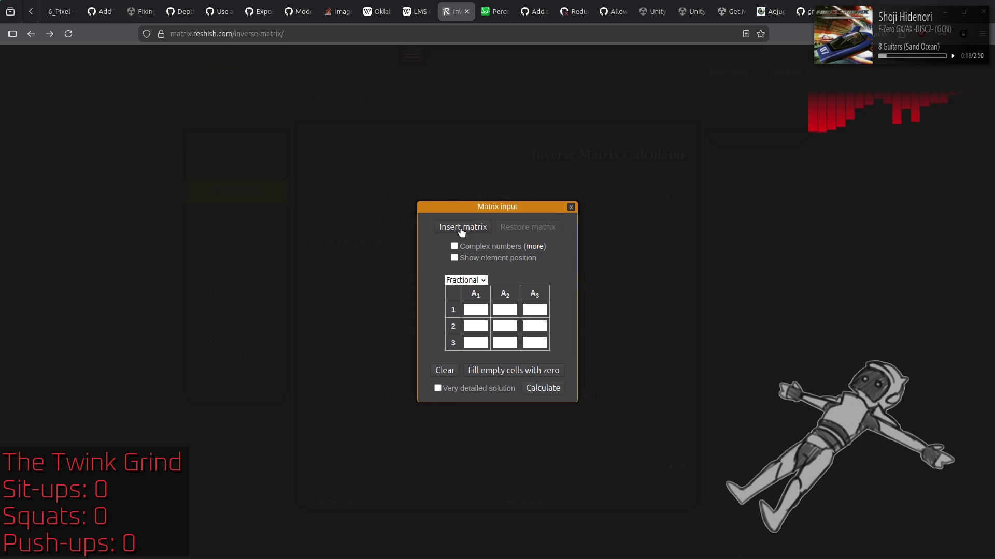
left_click(462, 230)
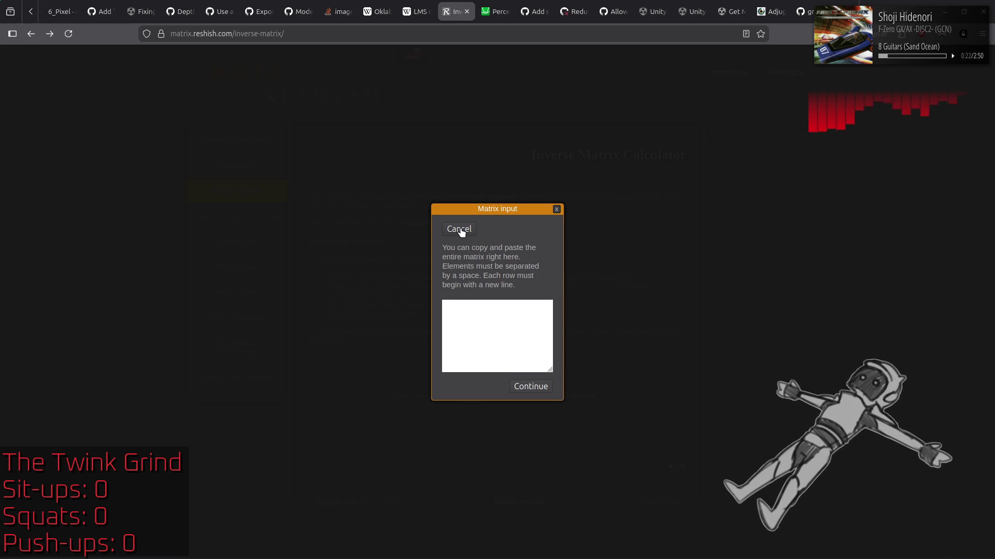
left_click(461, 229)
left_click(479, 280)
left_click(475, 281)
left_click(479, 282)
left_click(465, 305)
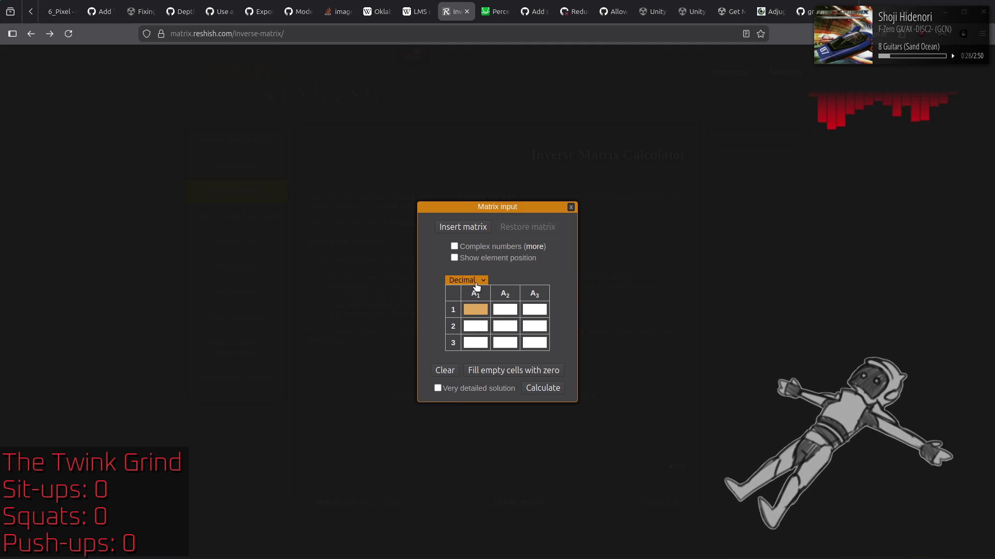
left_click(475, 259)
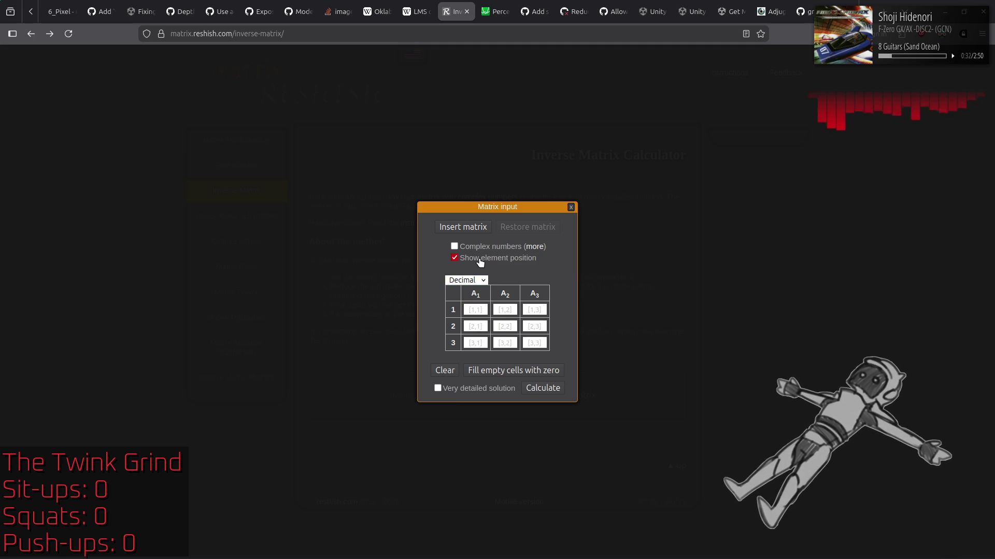
key("alt+Tab")
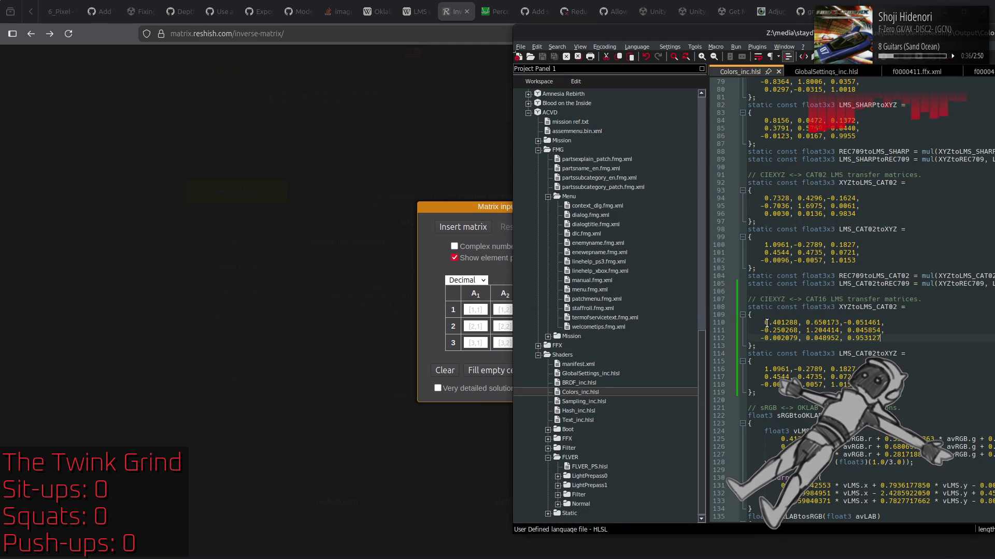
Fill matrix row 1 with 0.401288, 0.650173, -0.051461 copied from the shader file
left_click_drag(762, 322, 798, 328)
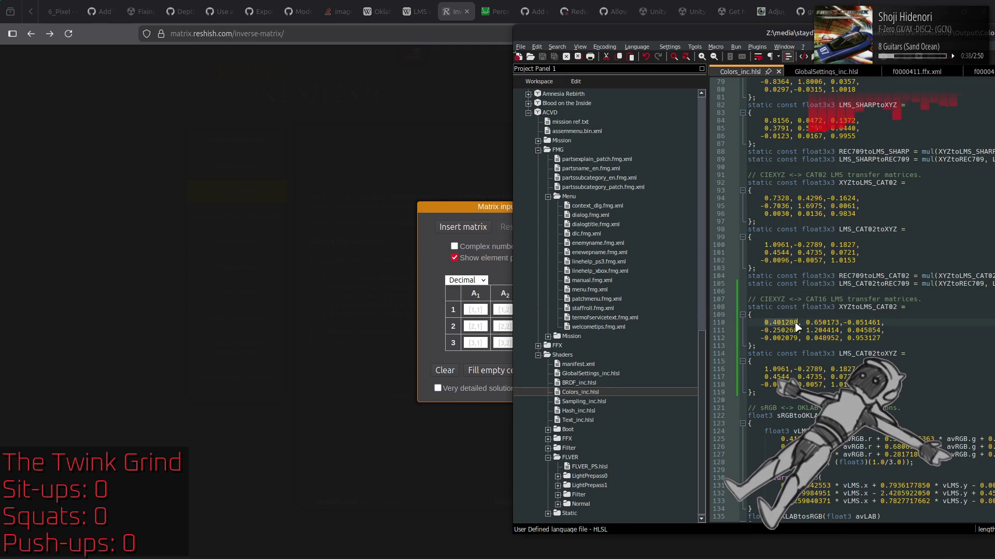
left_click(479, 308)
key("ctrl+v")
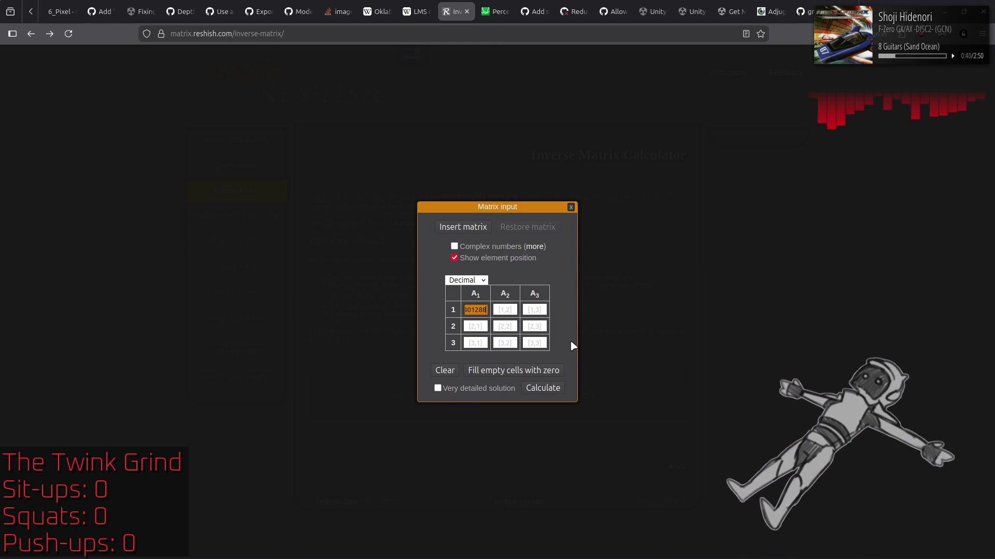
key("alt+Tab")
left_click_drag(806, 321, 835, 322)
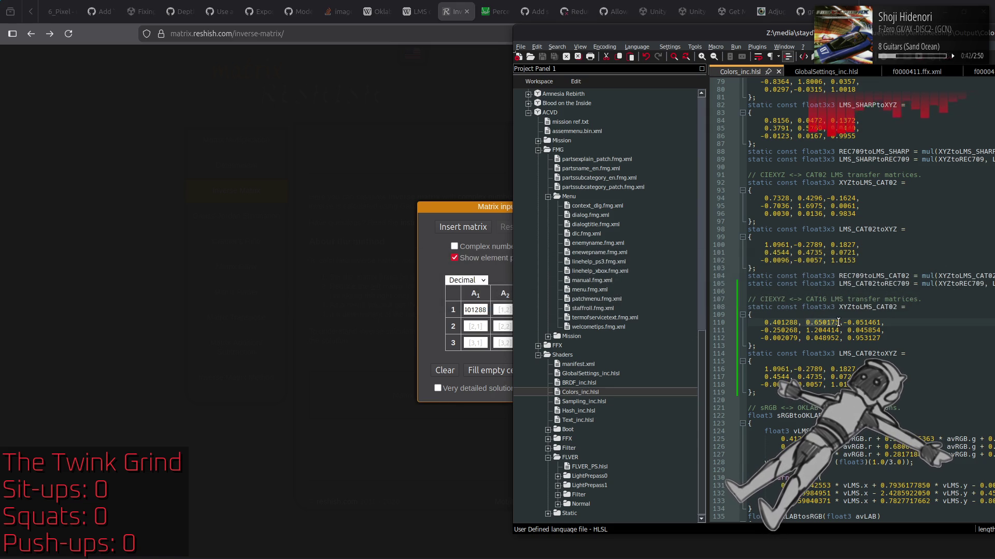
left_click(506, 310)
key("ctrl+v")
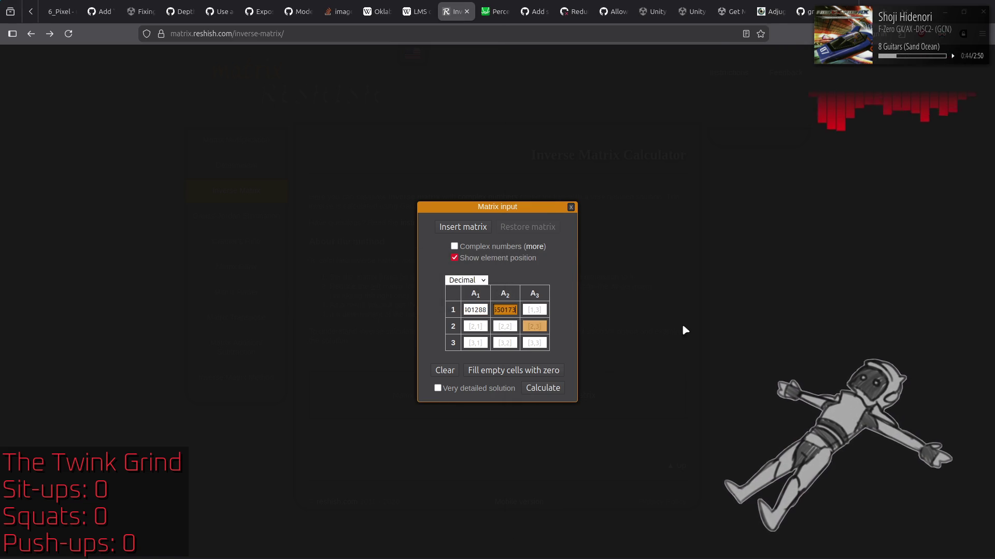
key("alt+Tab")
left_click_drag(843, 322, 881, 322)
left_click(505, 340)
left_click(534, 310)
key("ctrl+v")
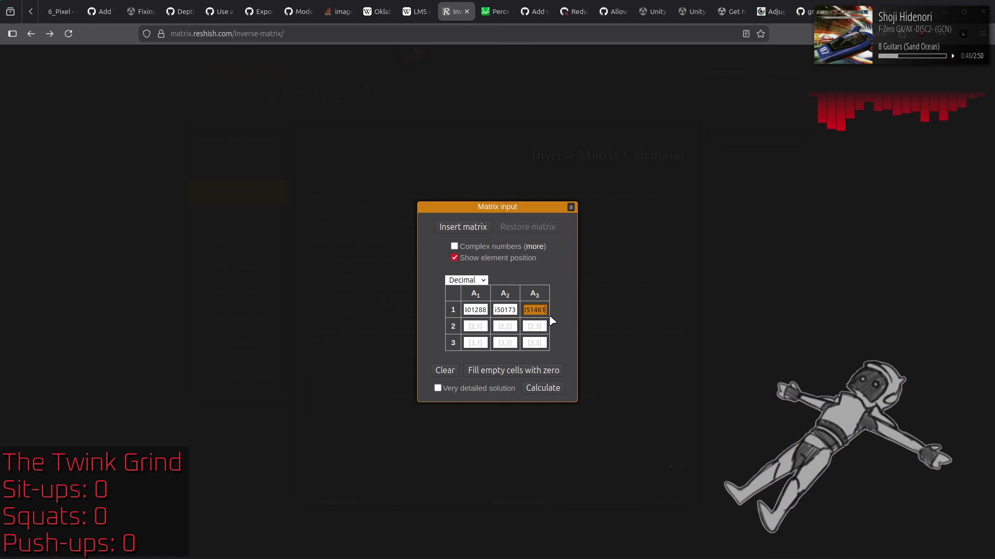
key("alt+Tab")
Fill matrix row 2 with -0.250268, 1.204414, 0.045854 from line 111
left_click_drag(760, 330, 798, 330)
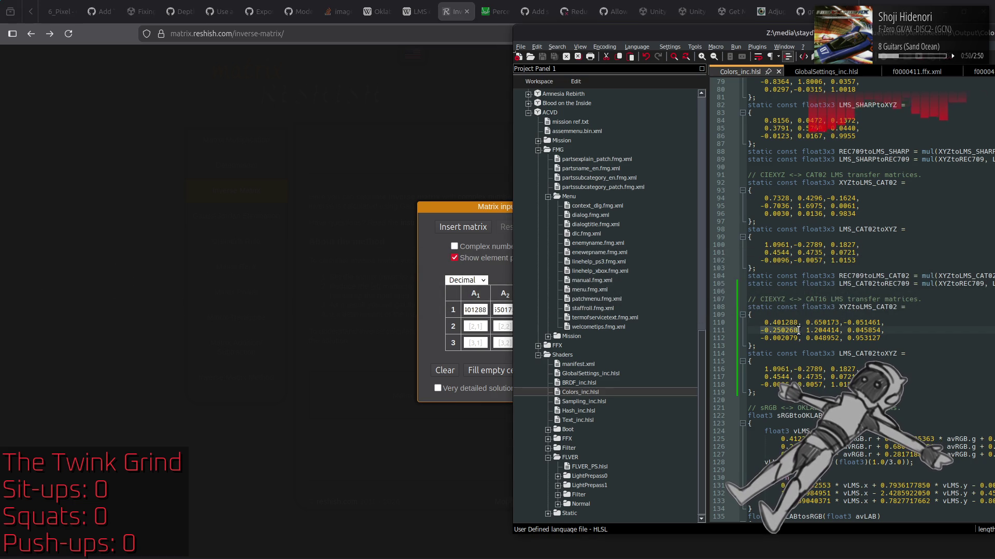
key("ctrl+c")
left_click(509, 341)
key("Tab")
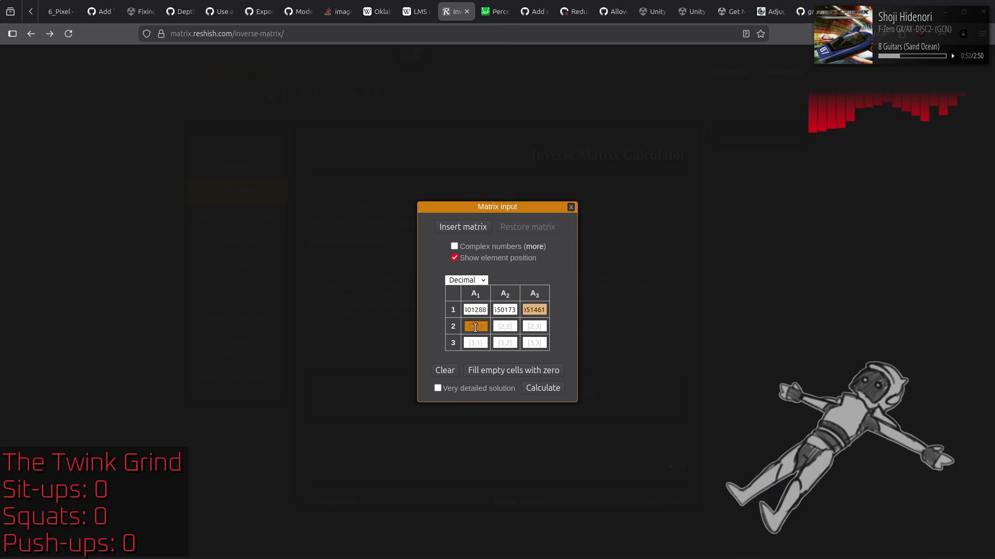
key("ctrl+v")
key("alt+Tab")
left_click_drag(805, 330, 837, 330)
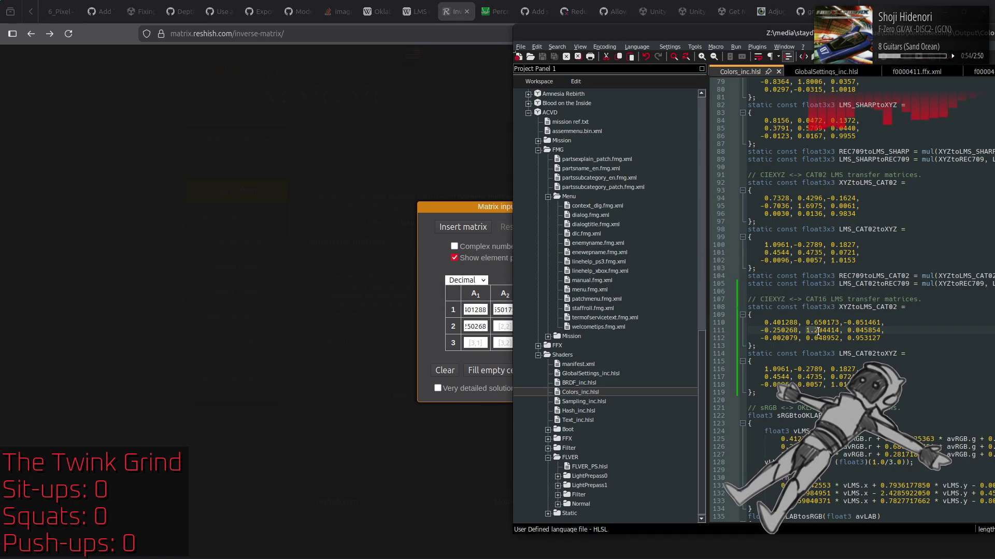
key("ctrl+c")
key("alt+Tab")
key("Tab")
key("ctrl+v")
key("alt+Tab")
left_click_drag(848, 331, 879, 331)
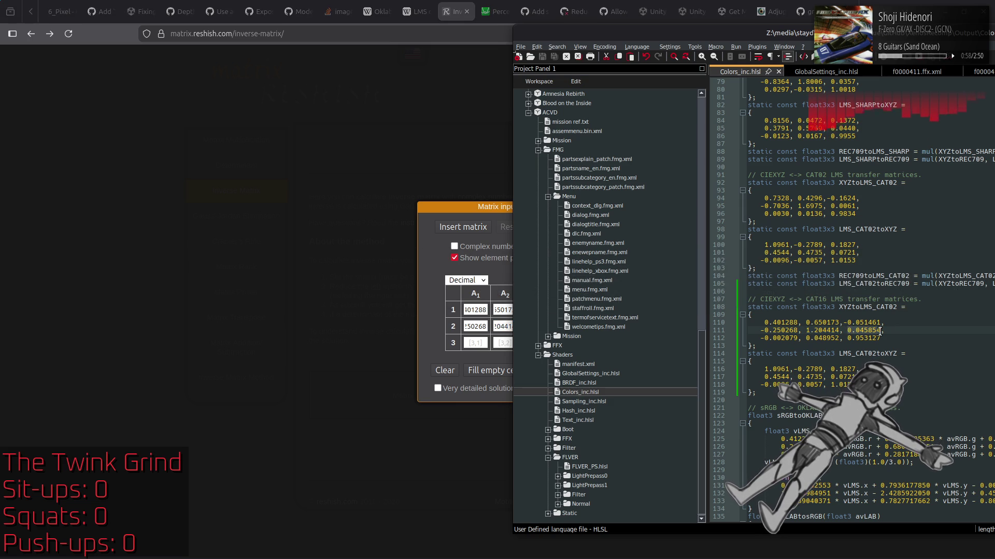
key("ctrl+c")
key("alt+Tab")
key("Tab")
key("ctrl+v")
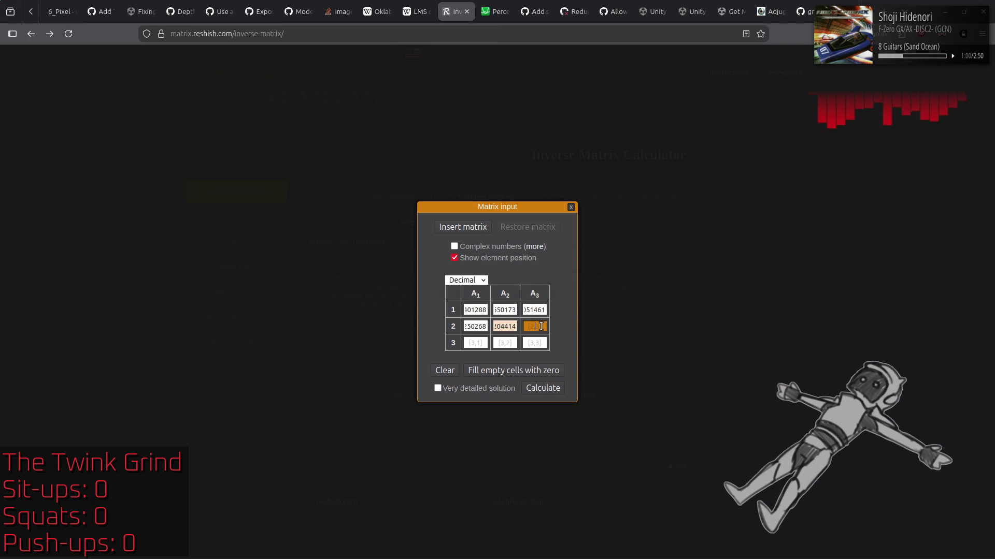
key("alt+Tab")
Fill row 3 with -0.002079, 0.048952, 0.953127 from line 112 and compute the inverse
left_click_drag(760, 337, 797, 339)
key("ctrl+c")
key("alt+Tab")
key("Tab")
key("ctrl+v")
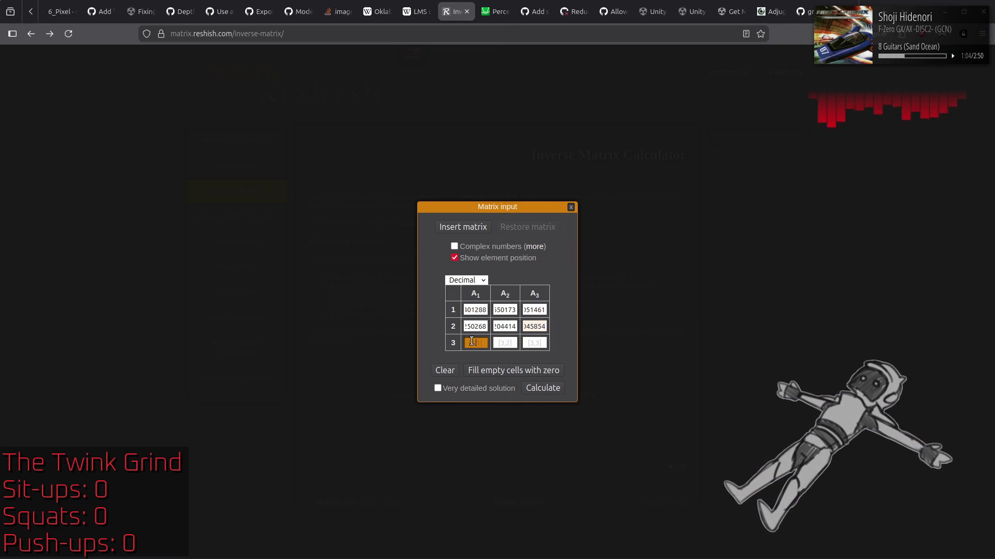
key("alt+Tab")
left_click(805, 339)
left_click_drag(806, 339, 823, 339)
key("ctrl+c")
key("alt+Tab")
key("Tab")
key("ctrl+v")
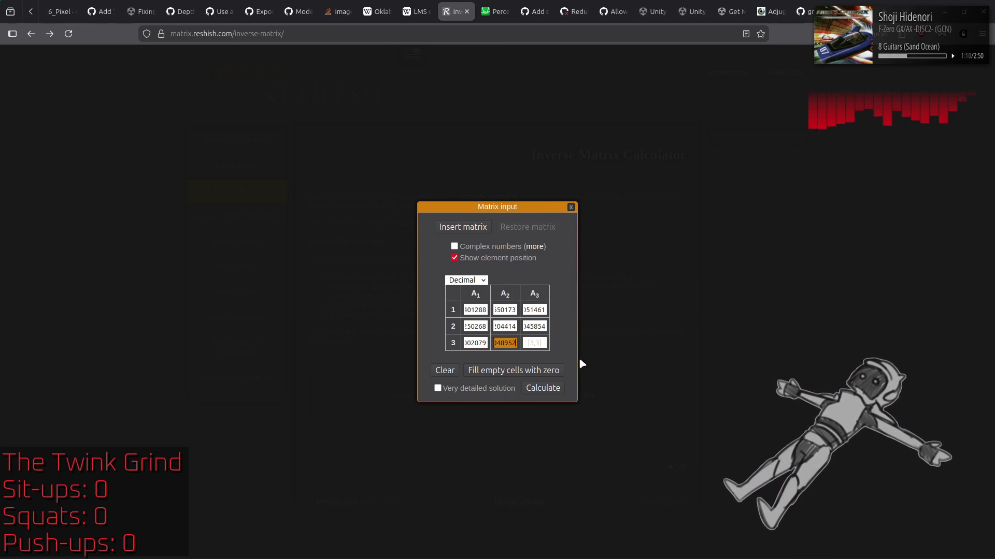
key("alt+Tab")
left_click_drag(848, 338, 866, 338)
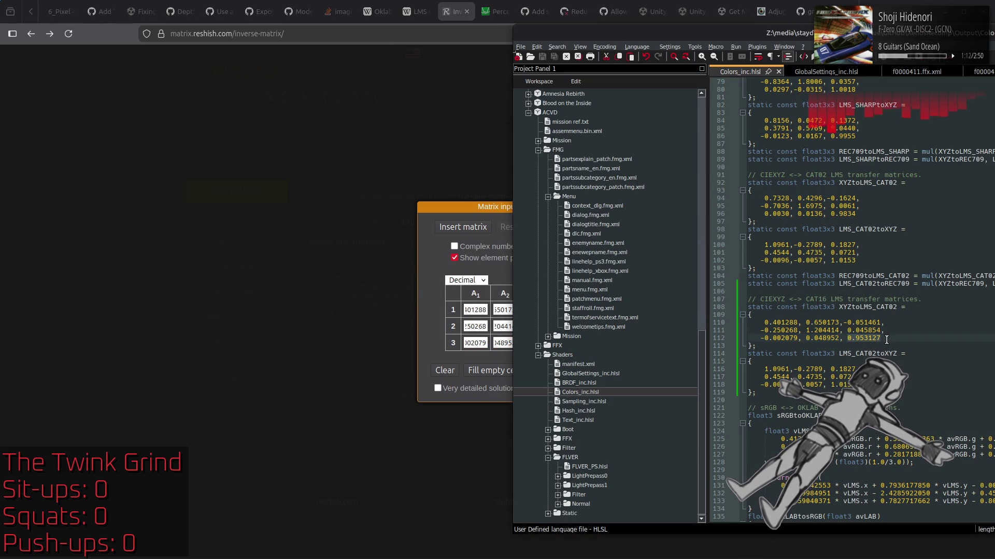
key("ctrl+c")
key("alt+Tab")
key("Tab")
key("ctrl+v")
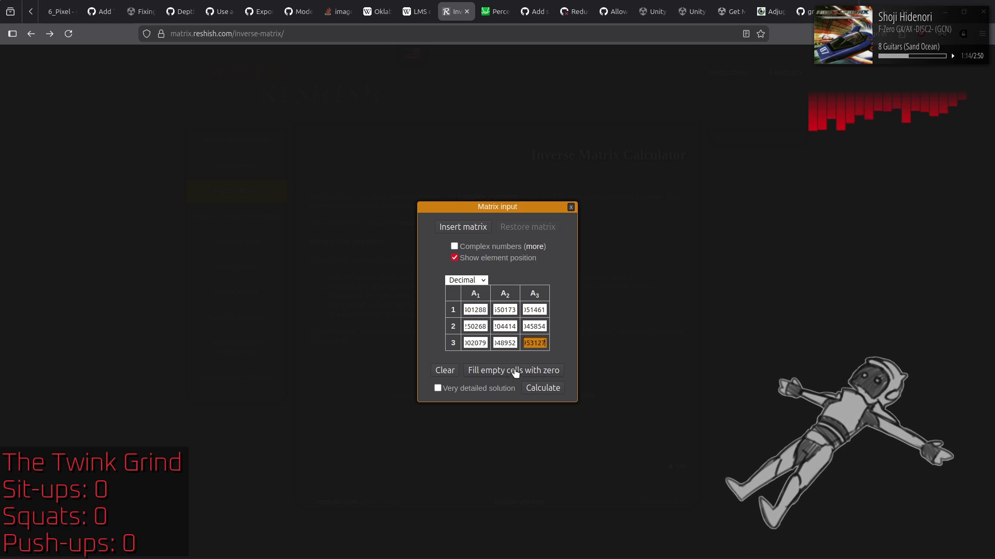
left_click(540, 392)
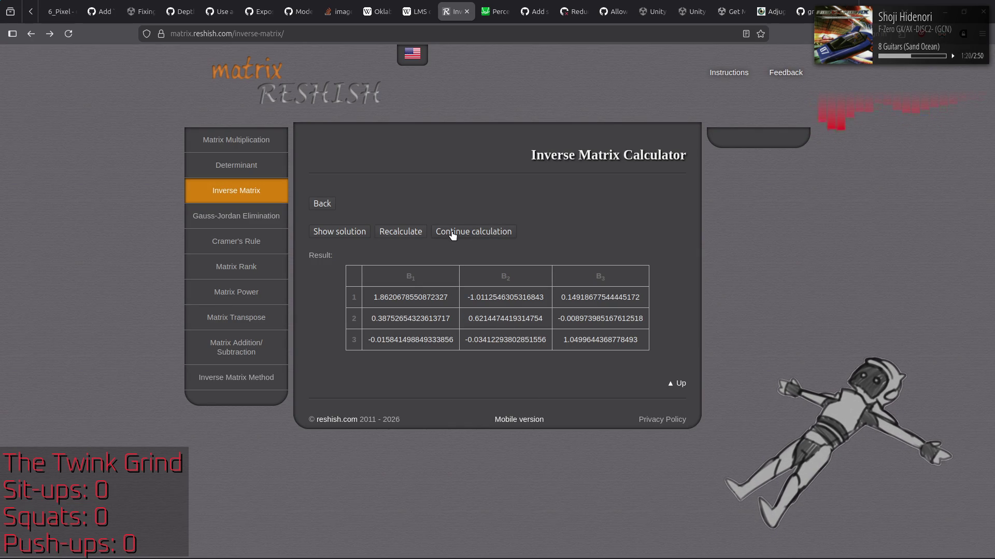
Check the Recalculate options, review the Gauss-Jordan inverse solution, then return to the start form
left_click(413, 234)
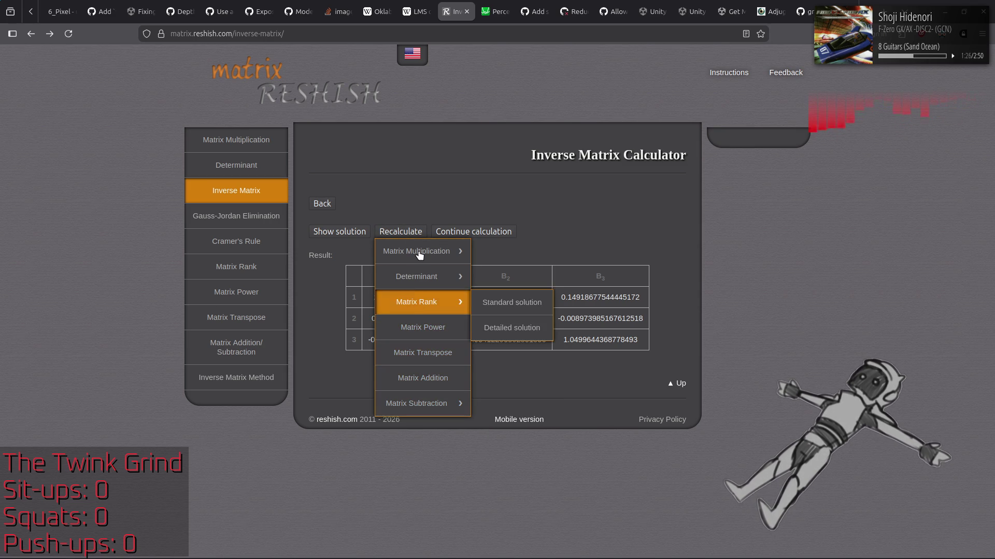
left_click(440, 196)
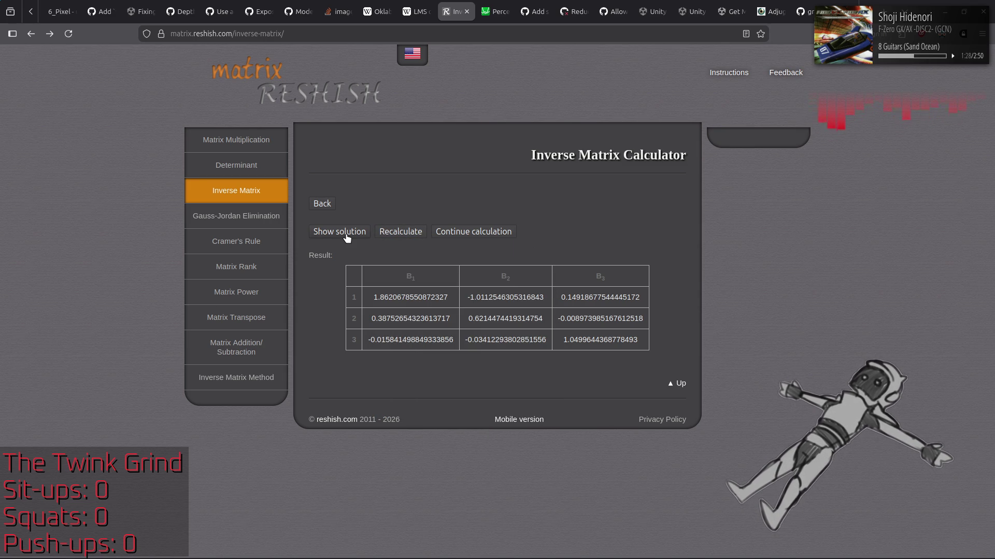
left_click(347, 237)
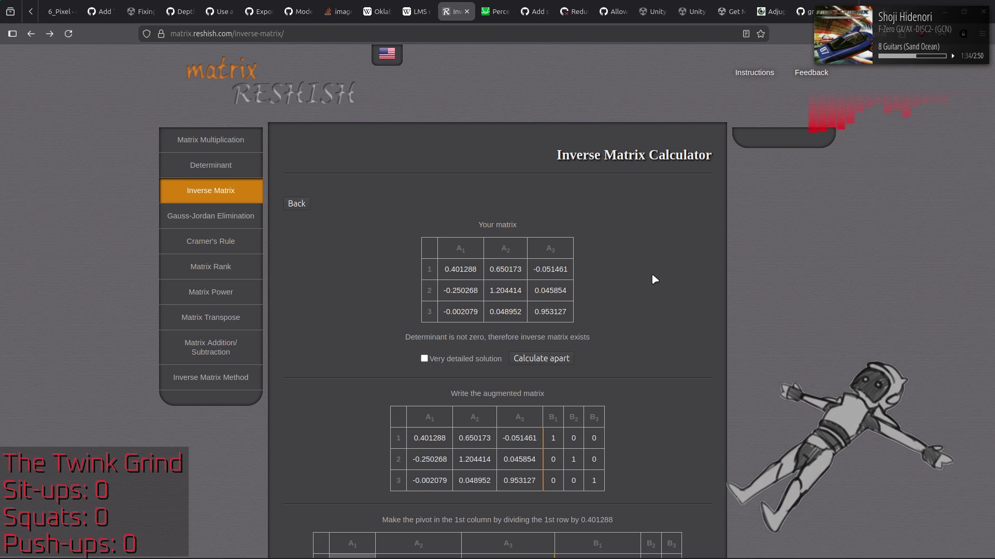
scroll(447, 254, "down", 10)
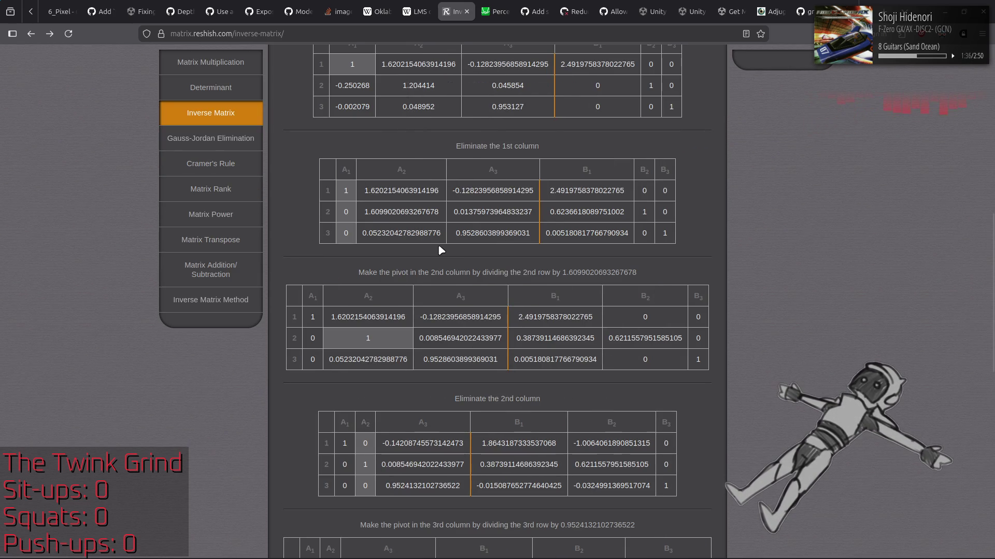
scroll(447, 253, "up", 10)
left_click(284, 202)
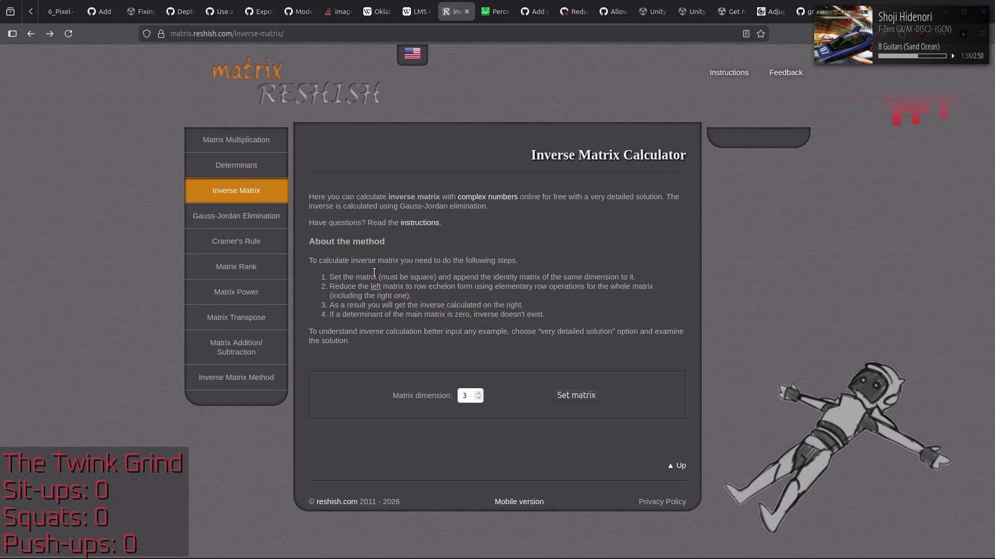
Open a fresh empty 3×3 matrix grid and bring Colors_inc.hlsl in Notepad++ to the front
key("alt+Left")
key("alt+Left")
key("alt+Left")
key("alt+Left")
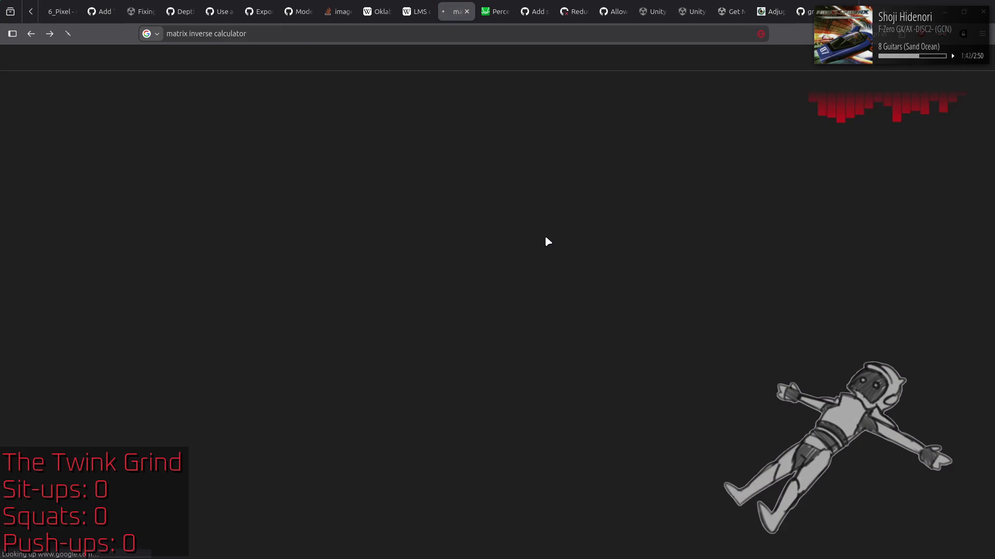
key("alt+Right")
left_click(583, 394)
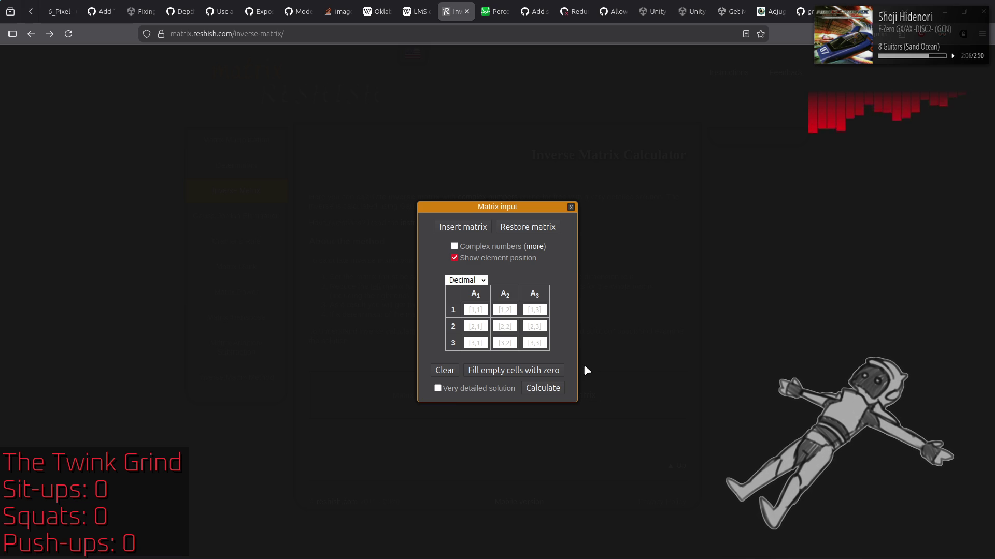
key("alt+Tab")
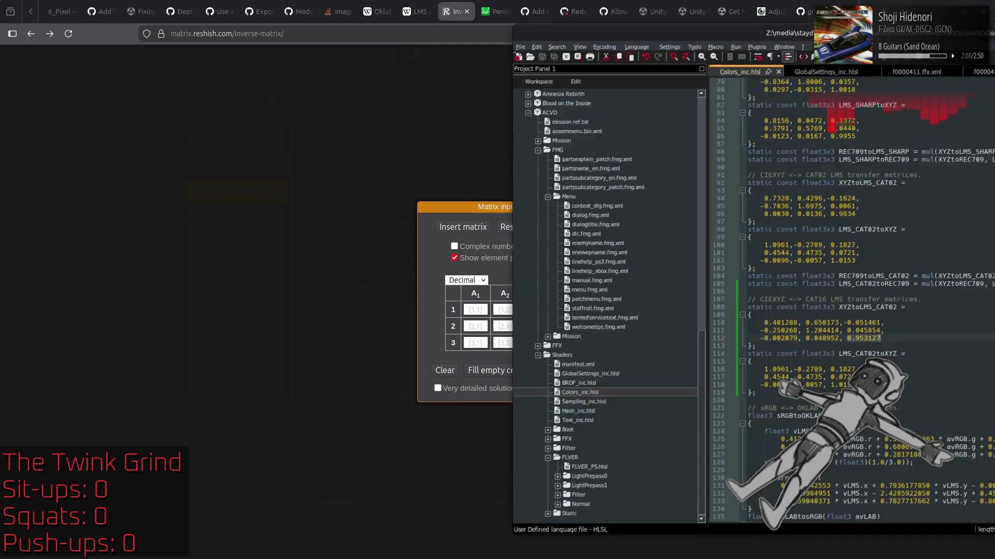
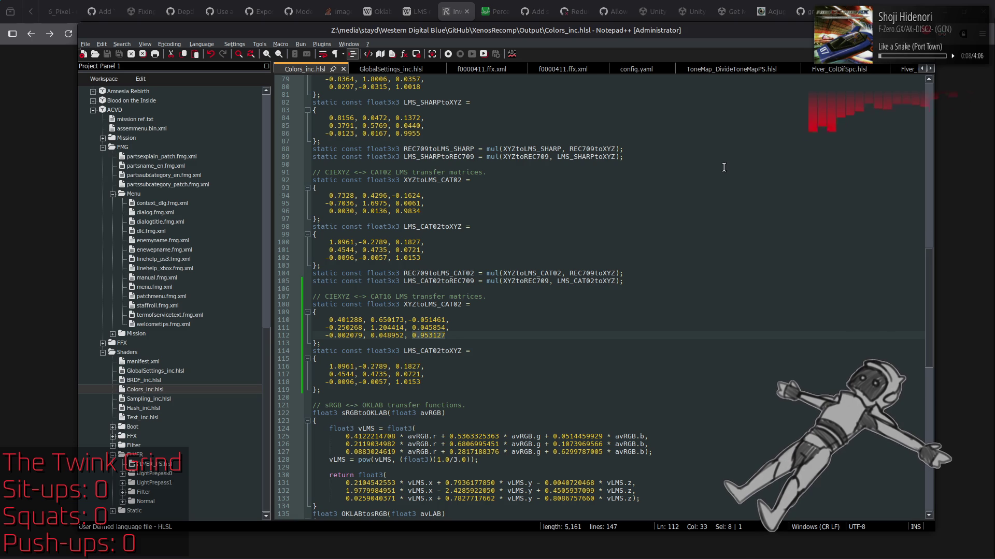
Rename XYZtoLMS_CAT02 and LMS_CAT02toXYZ to XYZtoLMS_CAT16 and LMS_CAT16toXYZ
left_click(462, 305)
key("BackSpace")
key("BackSpace")
type("16")
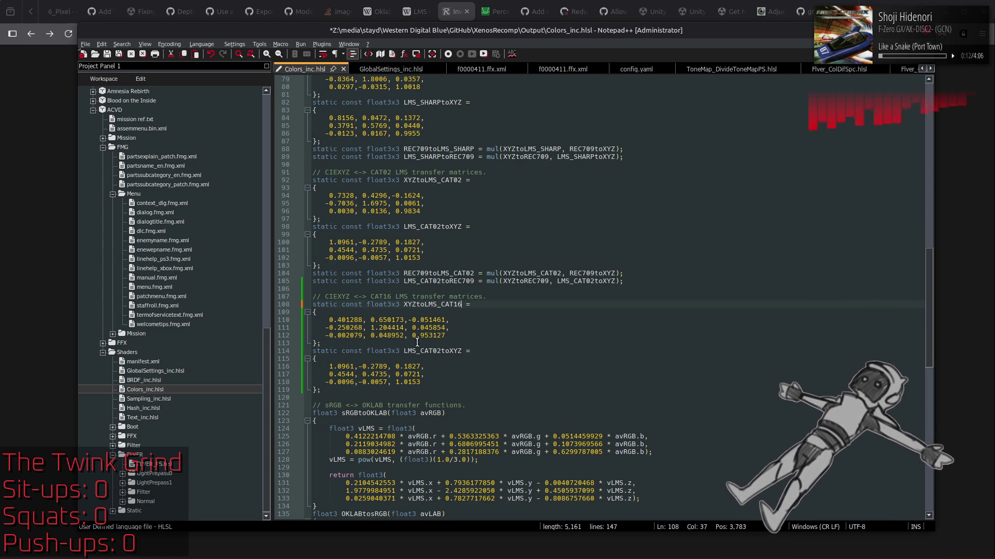
left_click(444, 351)
key("BackSpace")
key("BackSpace")
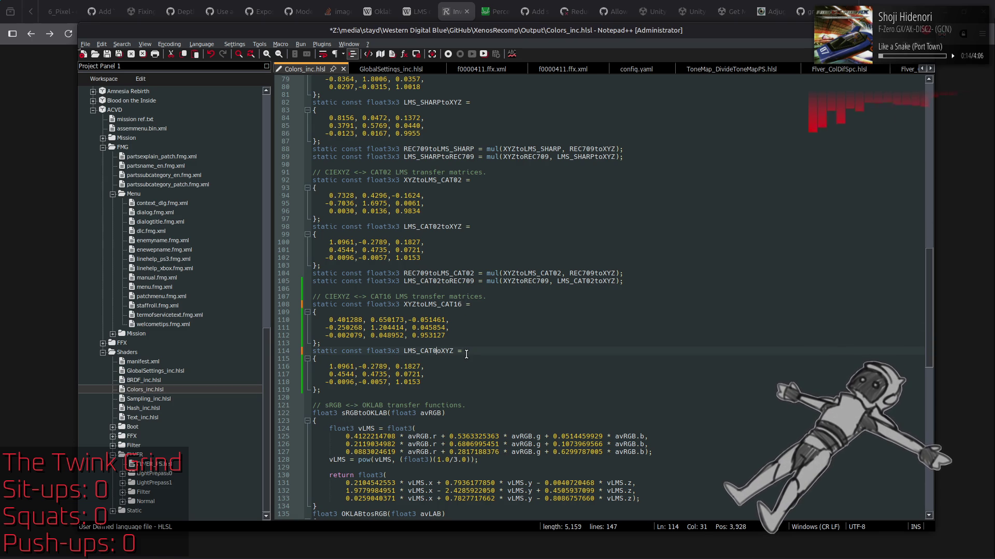
type("16t")
left_click(497, 345)
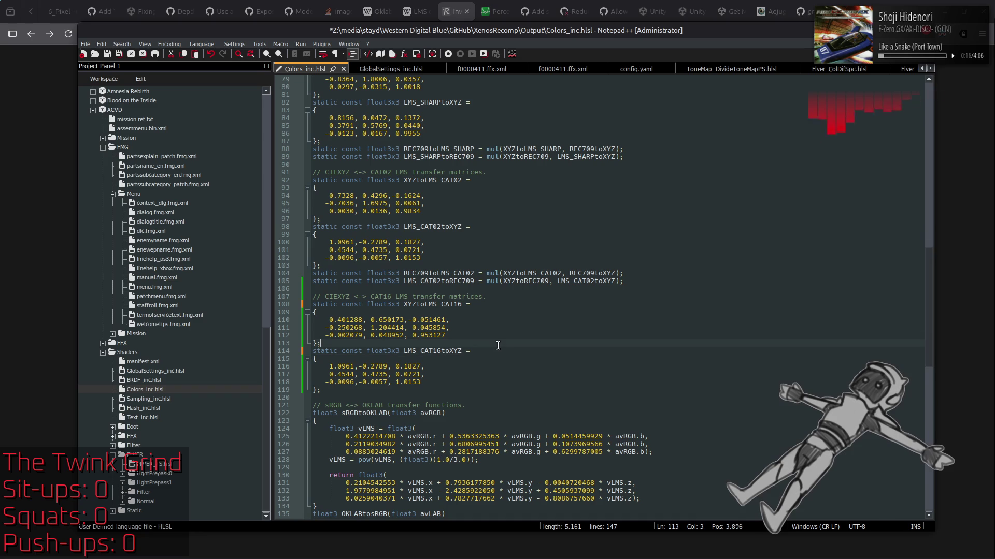
Keep Decimal number format in the matrix calculator and dock the editor on the right half
key("alt+Tab")
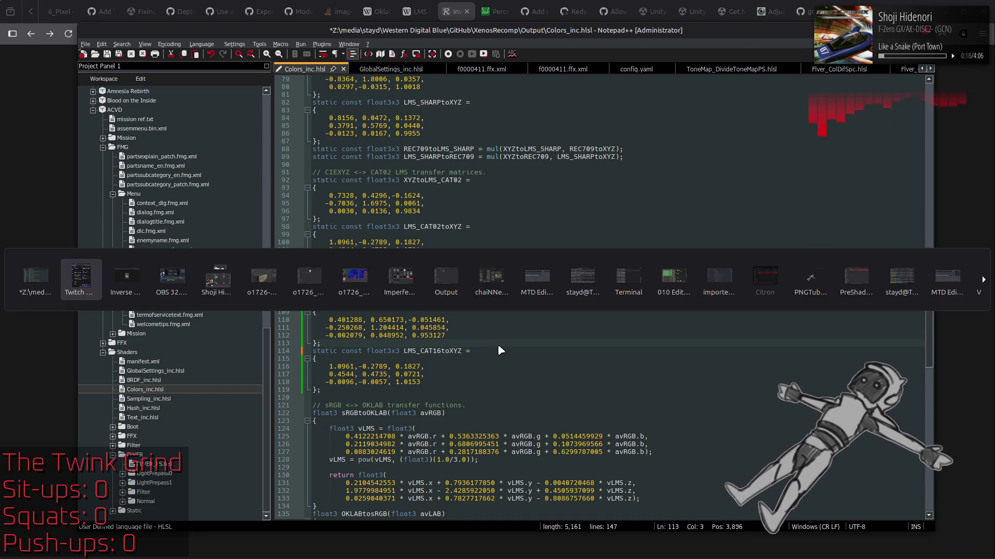
left_click(482, 280)
left_click(482, 286)
key("alt+Tab")
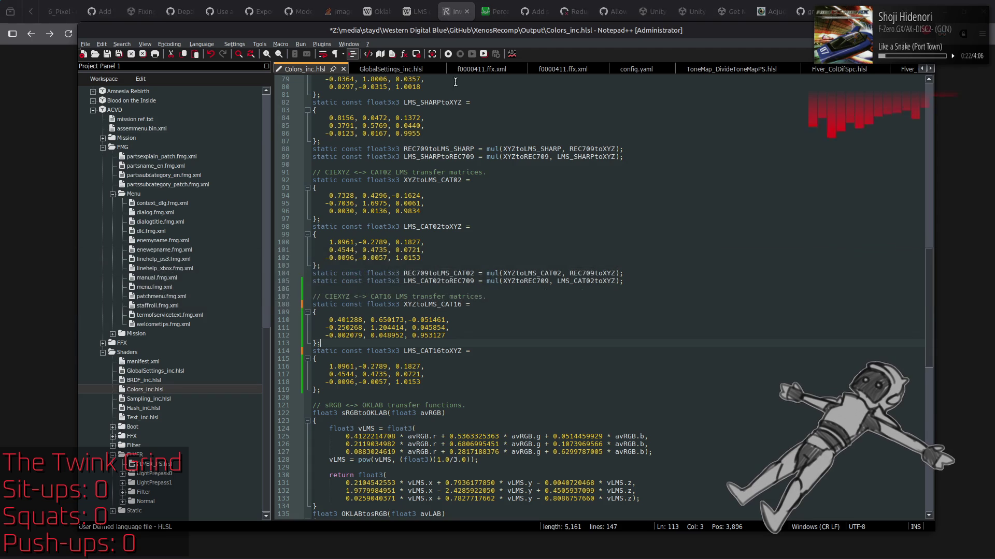
mouse_move(510, 23)
left_mouse_down()
mouse_move(782, 47)
mouse_move(987, 26)
left_mouse_up()
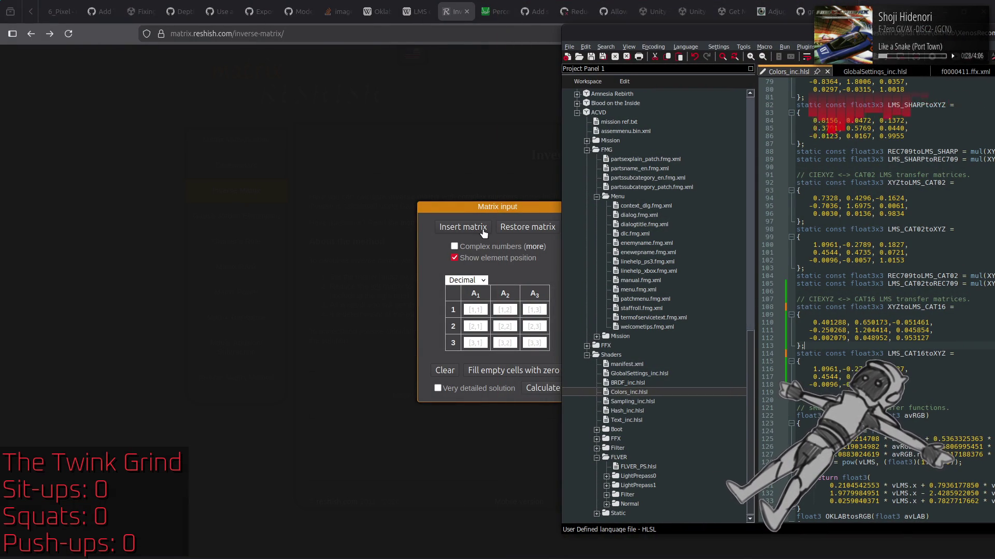
Restore the CAT16 matrix in the calculator and compute its inverse, first entry 1.8620678550872327
left_click(520, 231)
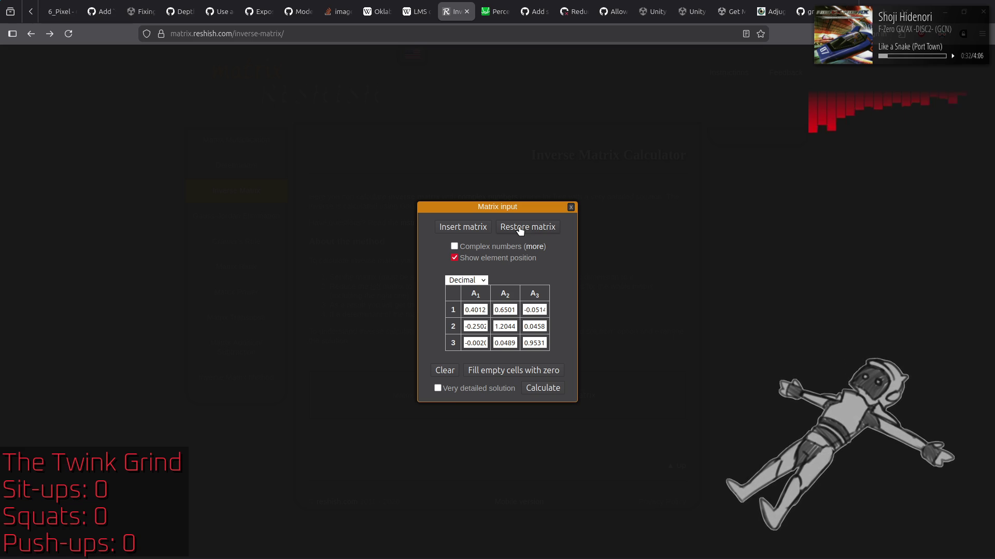
key("alt+Tab")
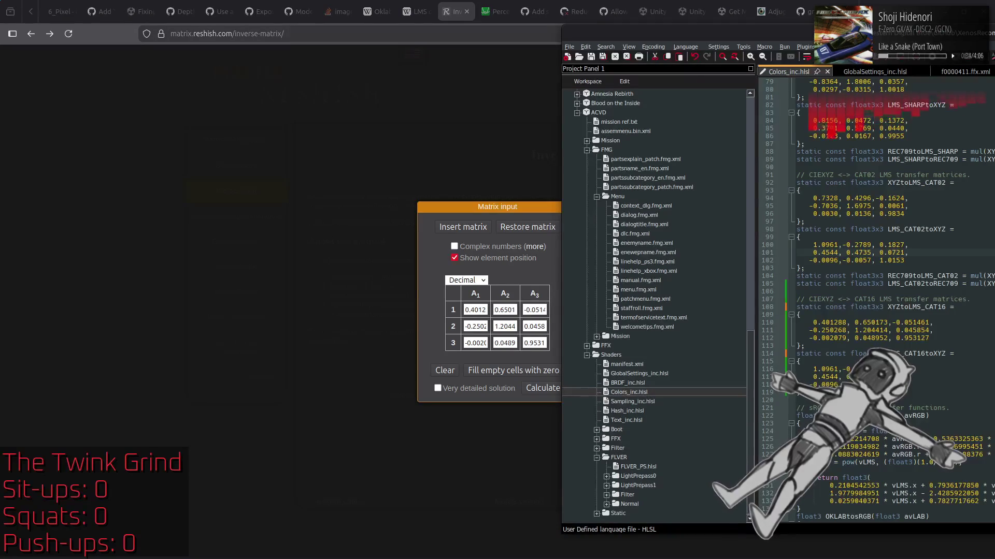
left_click_drag(888, 34, 381, 26)
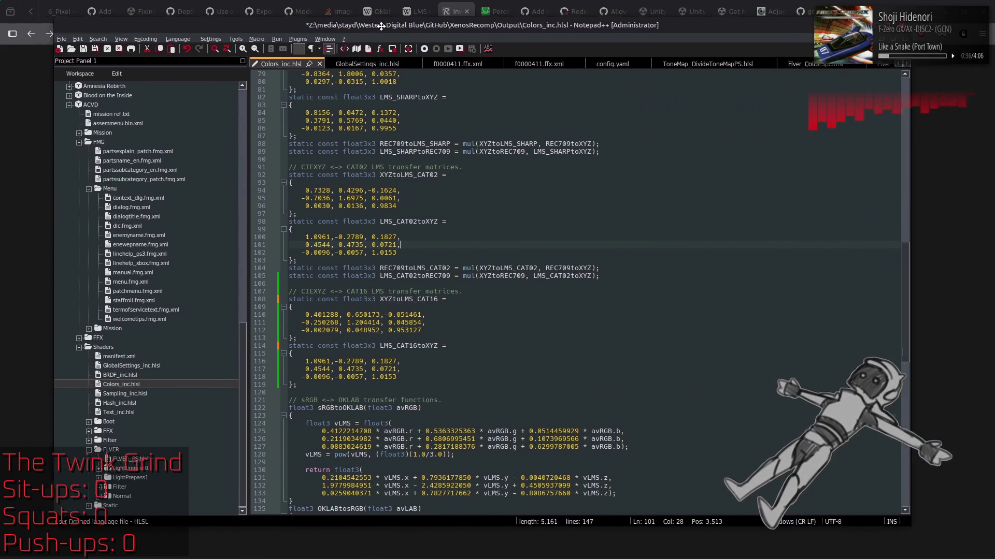
key("alt+Tab")
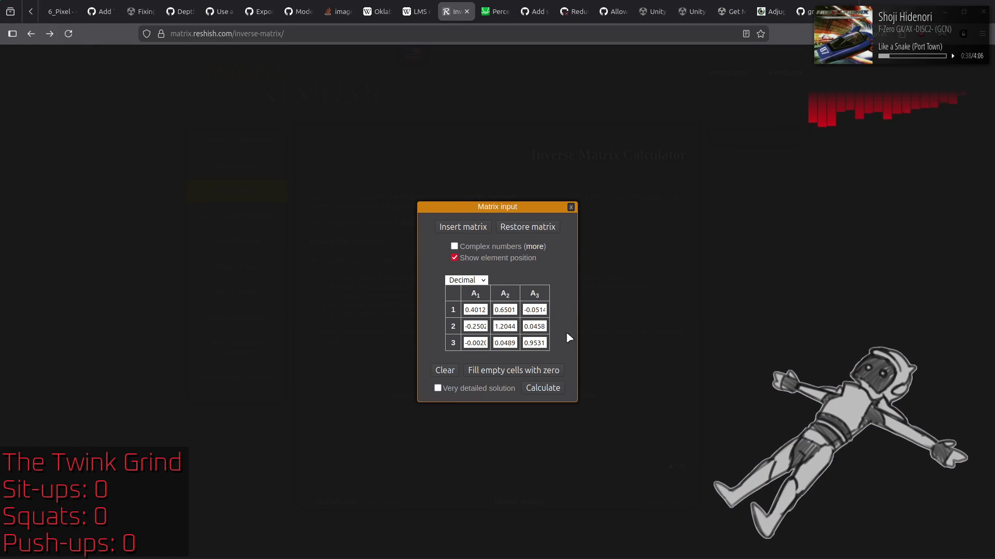
left_click(549, 390)
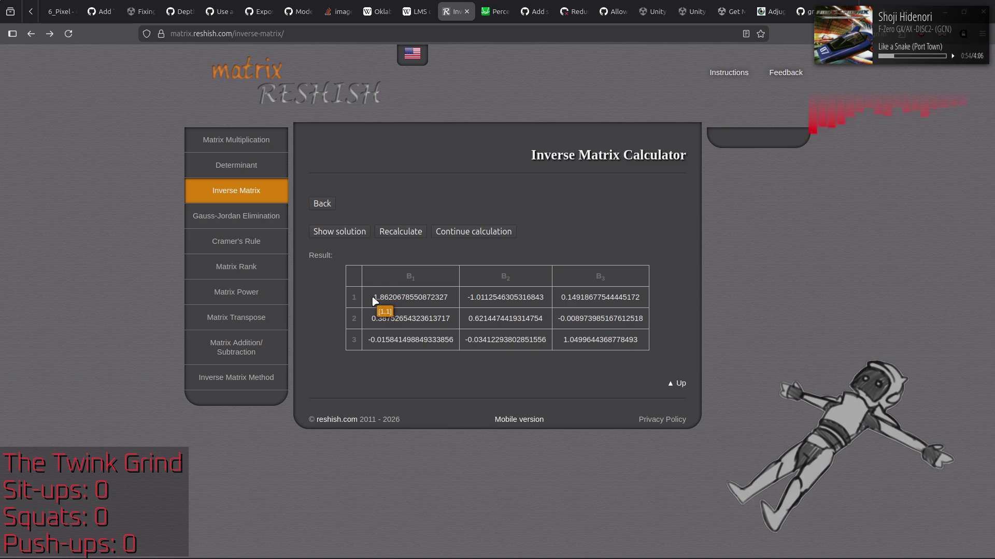
key("alt+Tab")
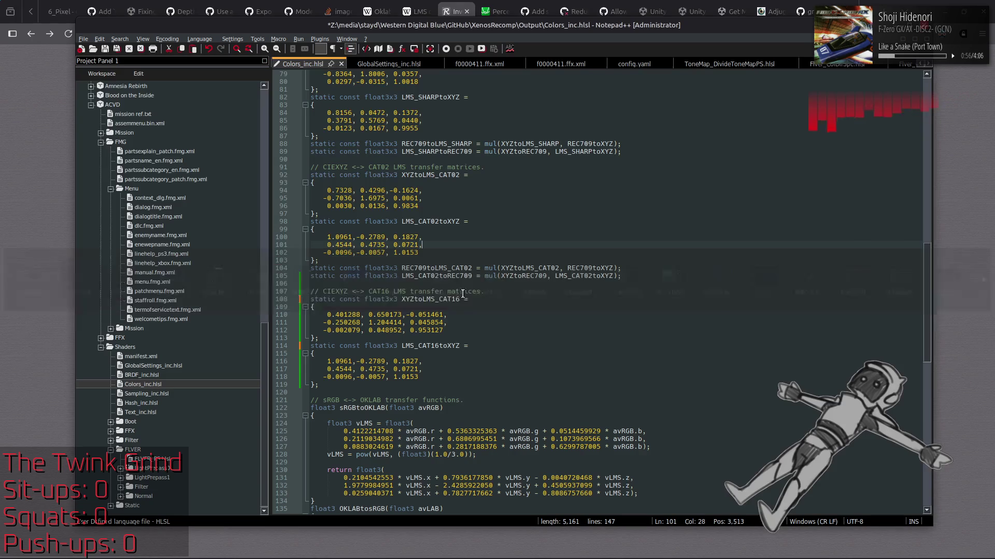
scroll(174, 252, "up", 7)
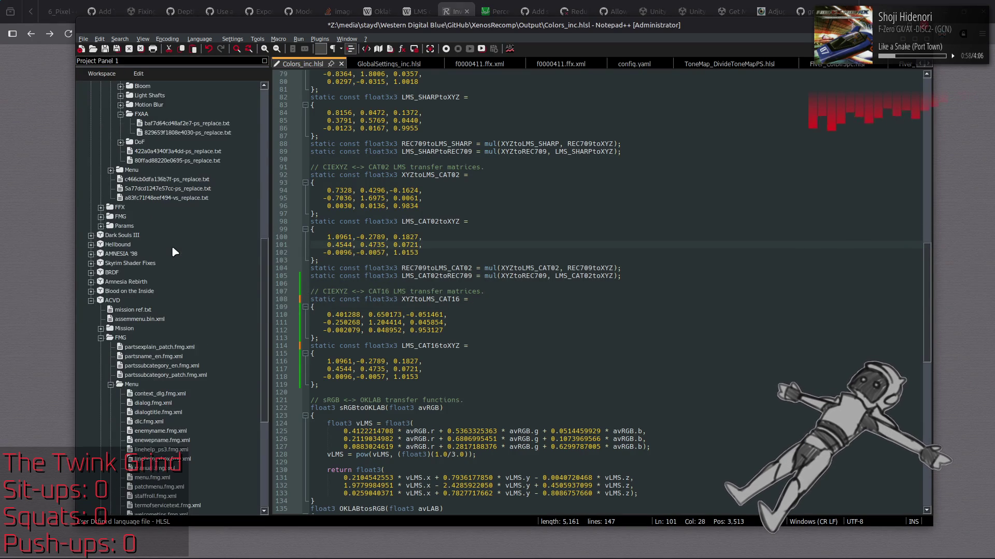
scroll(173, 248, "up", 4)
scroll(188, 241, "up", 4)
left_click(111, 273)
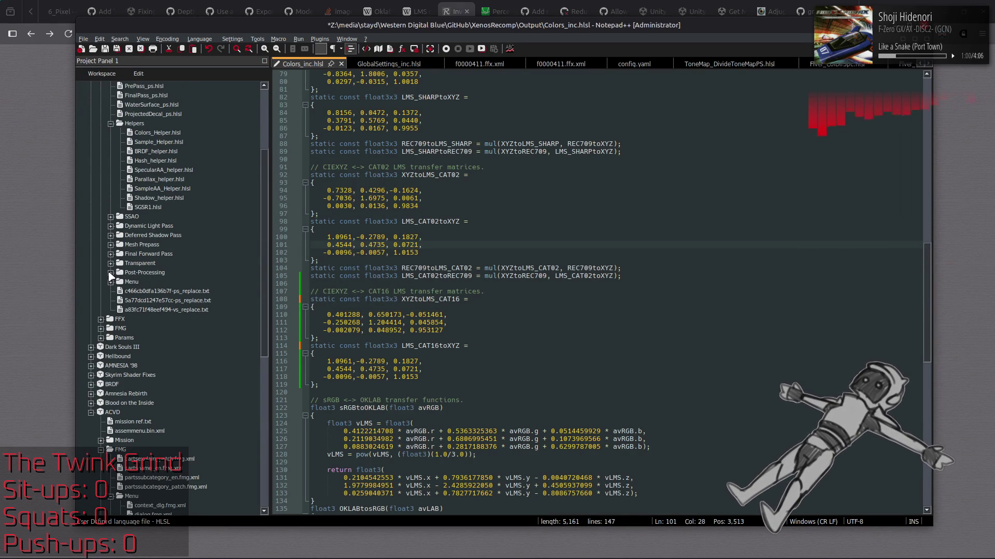
double_click(163, 136)
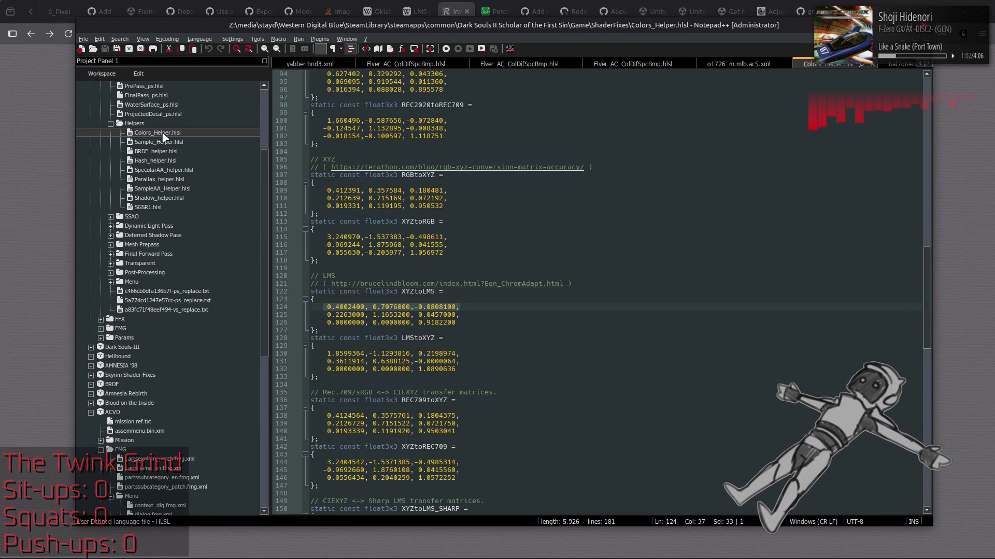
left_click_drag(347, 377, 312, 330)
key("alt+Tab")
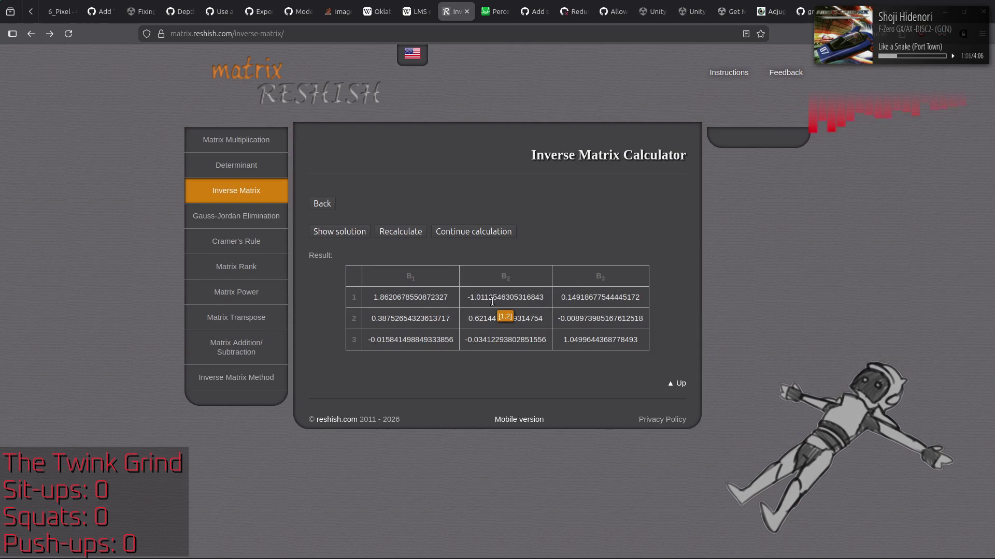
key("alt+Tab")
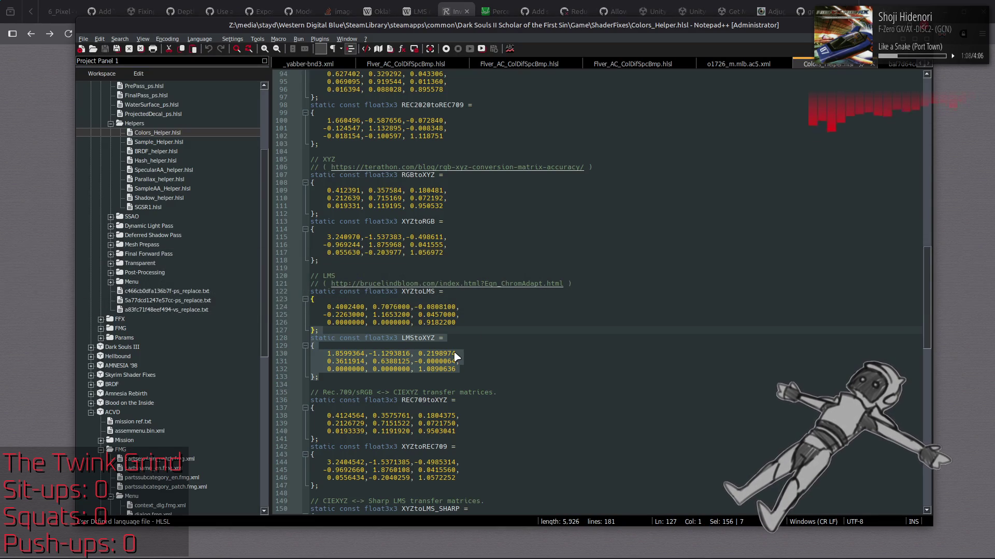
key("alt+Tab")
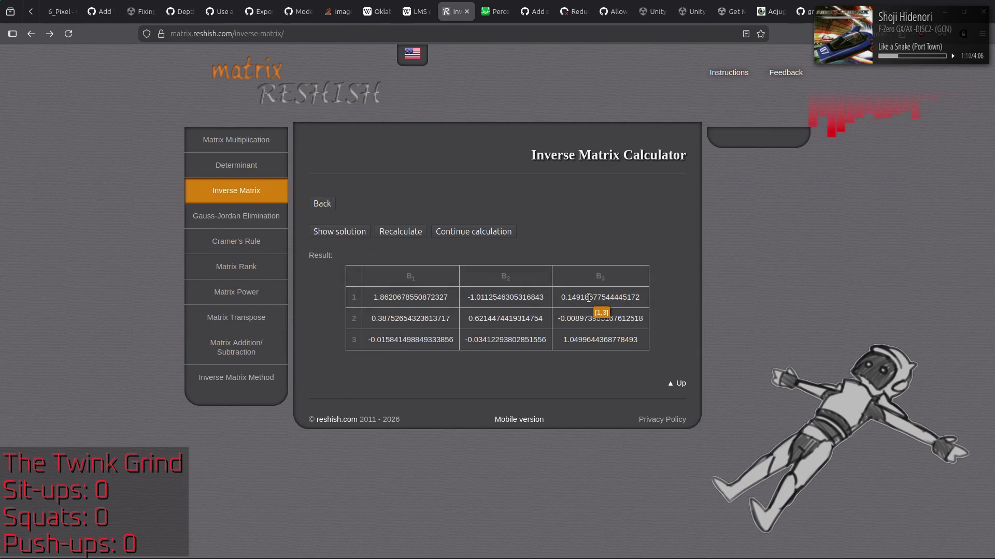
key("alt+Tab")
left_click(476, 341)
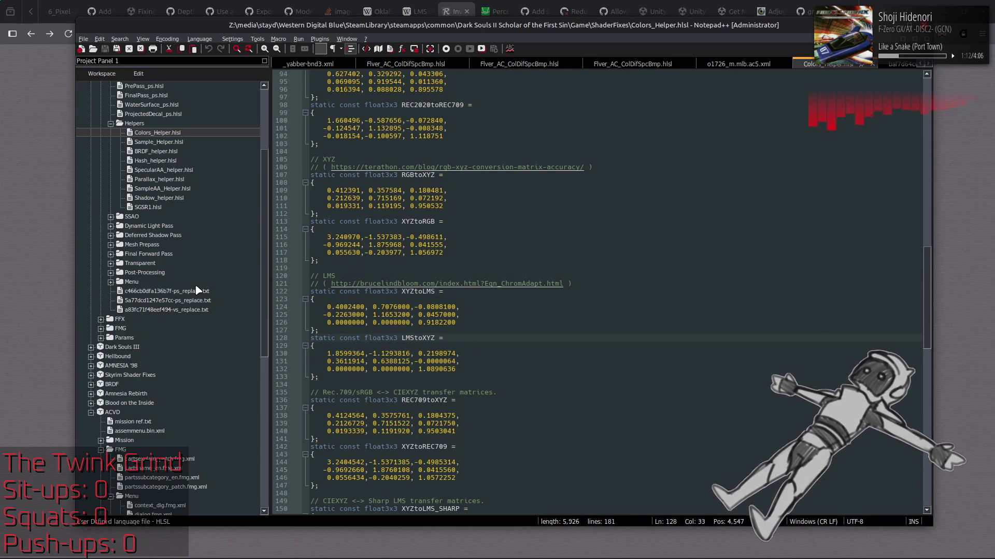
scroll(196, 286, "down", 11)
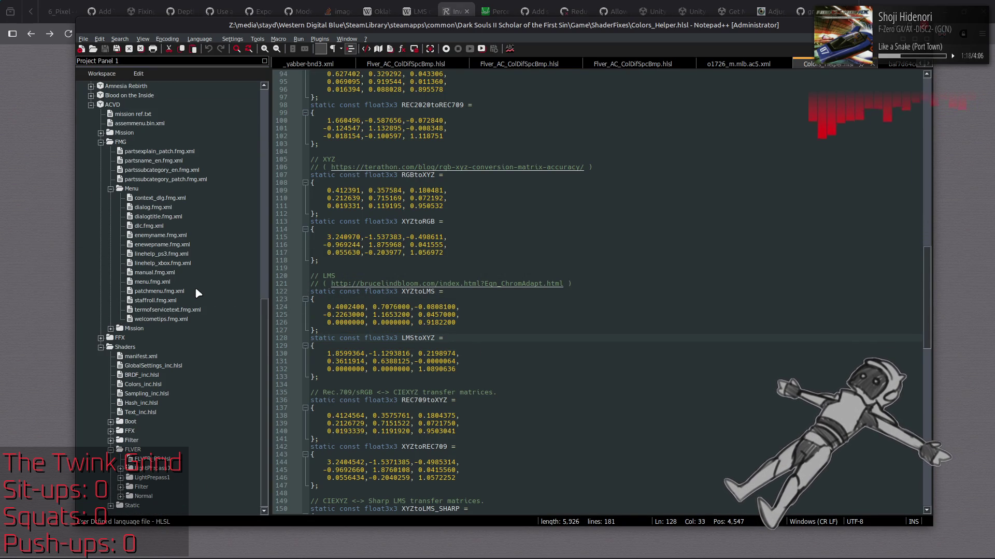
double_click(150, 386)
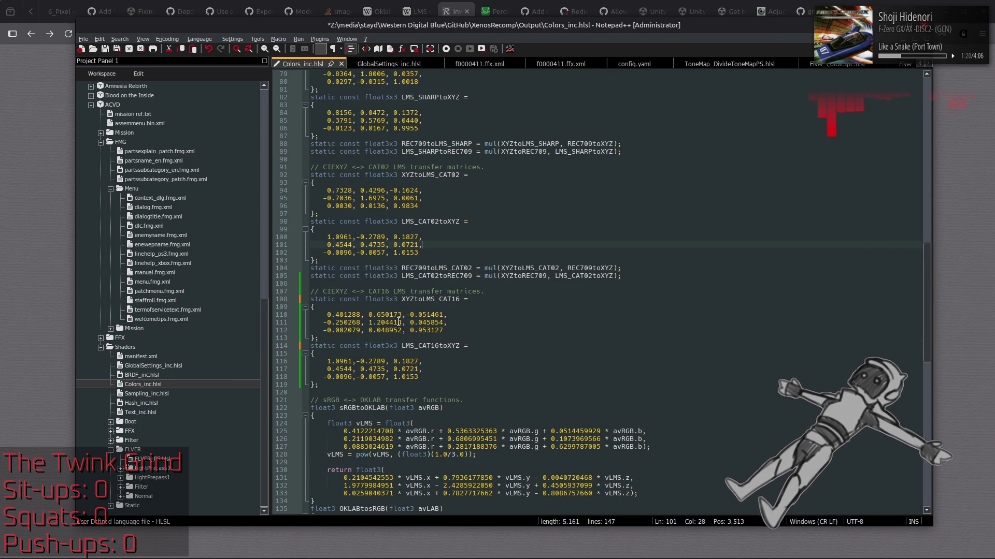
Replace 1.0961 on line 116 with the inverse value 1.8620678550872327
left_click(485, 324)
key("alt+Tab")
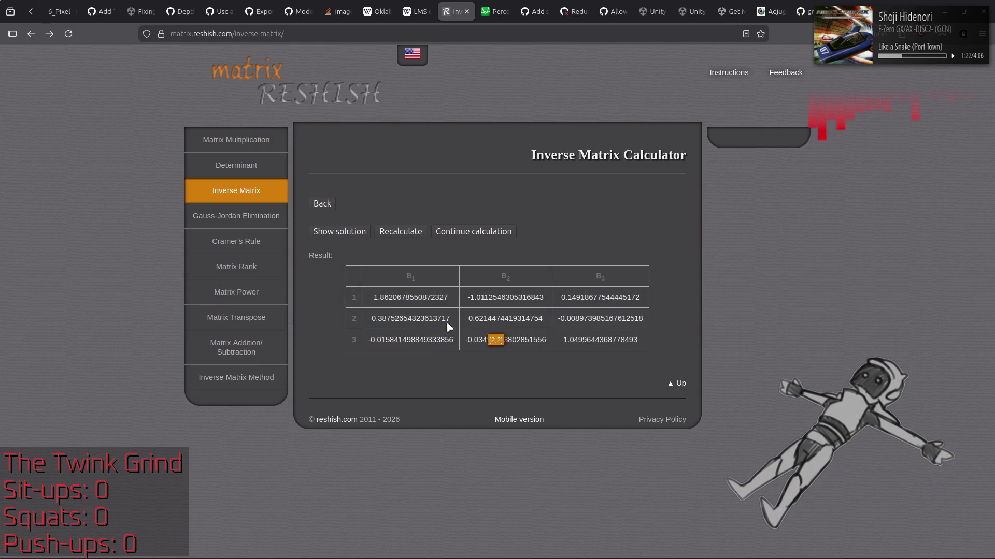
double_click(382, 296)
left_click_drag(373, 297, 450, 300)
key("ctrl+c")
key("alt+Tab")
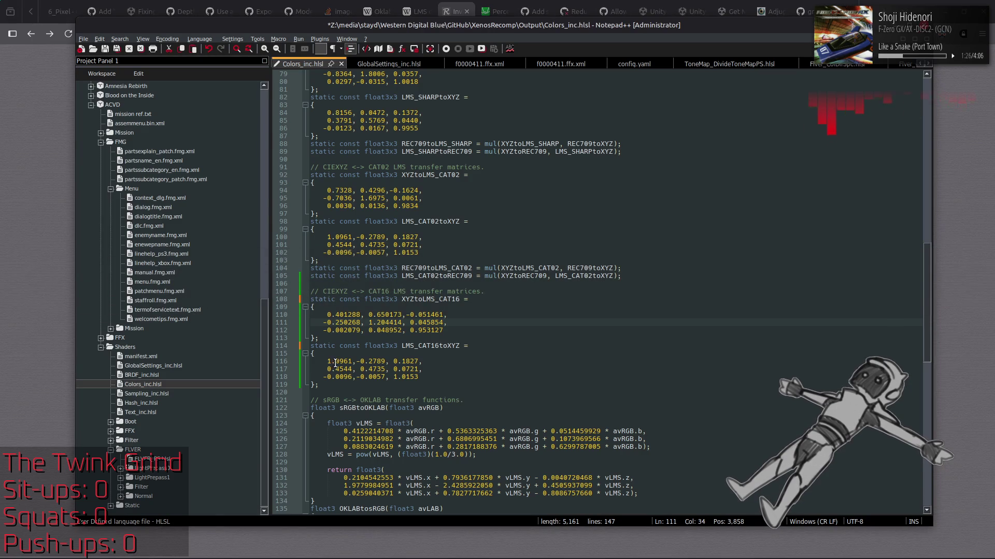
left_click_drag(327, 361, 352, 361)
key("ctrl+v")
Replace -0.2789 on line 116 with -1.0112546305316843 from the calculator
key("alt+Tab")
left_click_drag(468, 297, 553, 300)
key("ctrl+c")
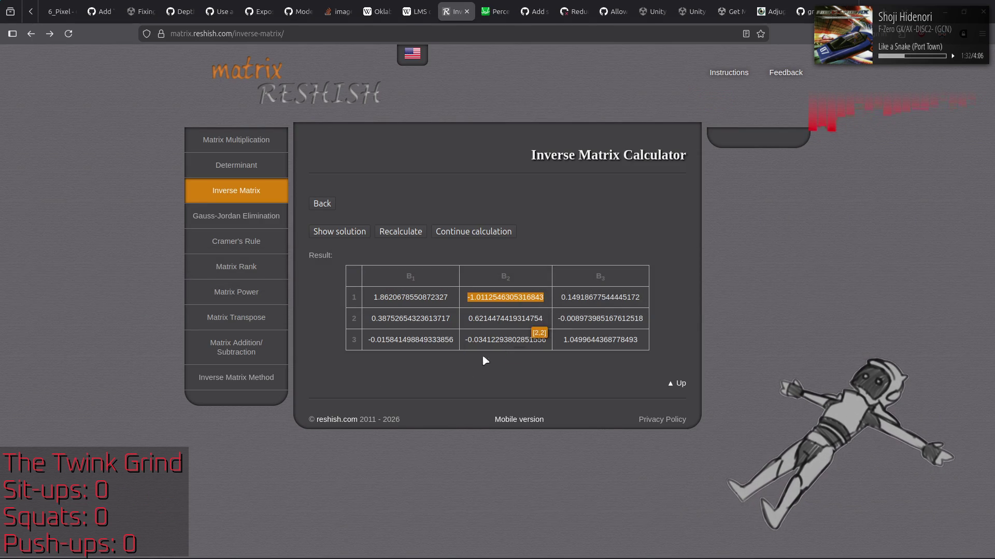
key("alt+Tab")
left_click_drag(409, 361, 439, 361)
key("ctrl+v")
key("alt+Tab")
left_click_drag(566, 298, 646, 300)
key("ctrl+c")
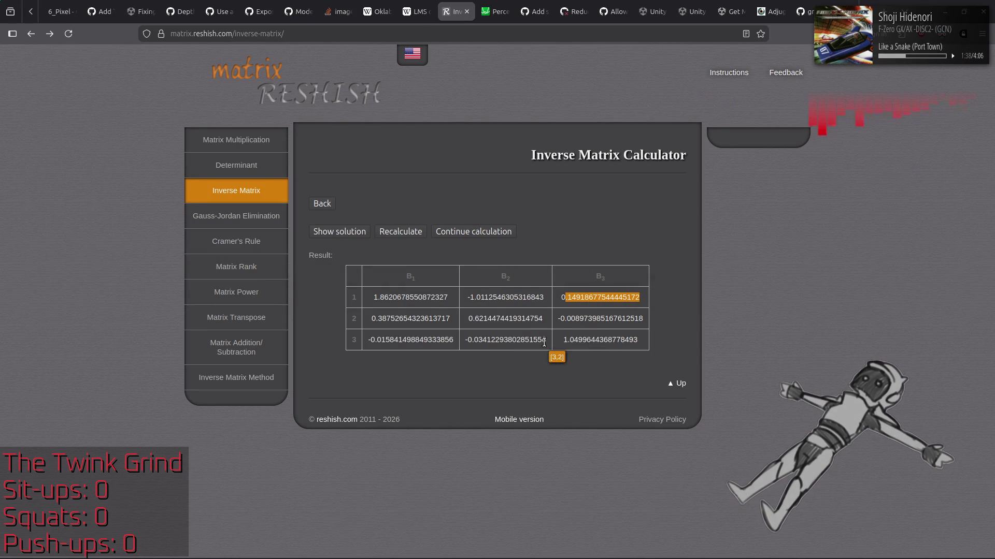
key("alt+Tab")
left_click(497, 362)
left_click_drag(500, 361, 519, 361)
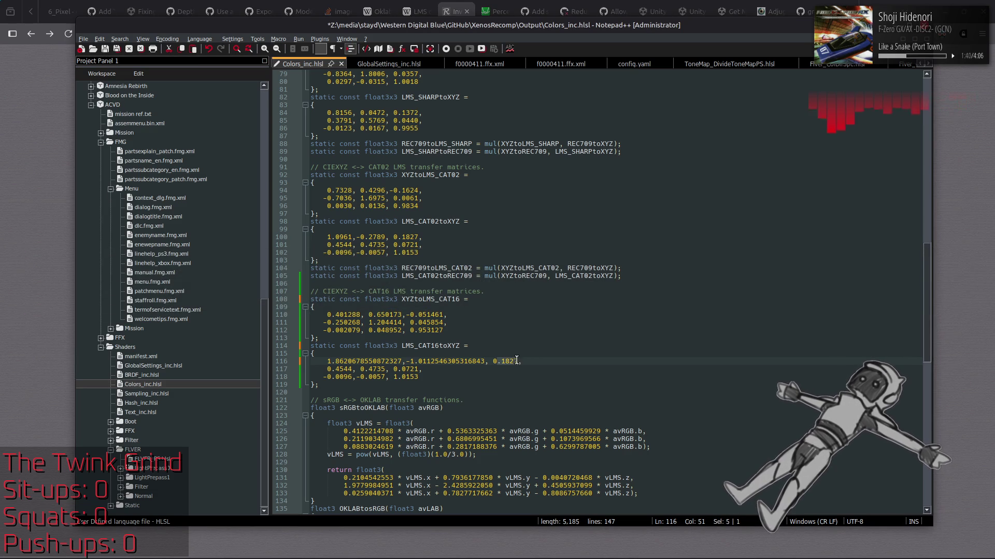
key("ctrl+v")
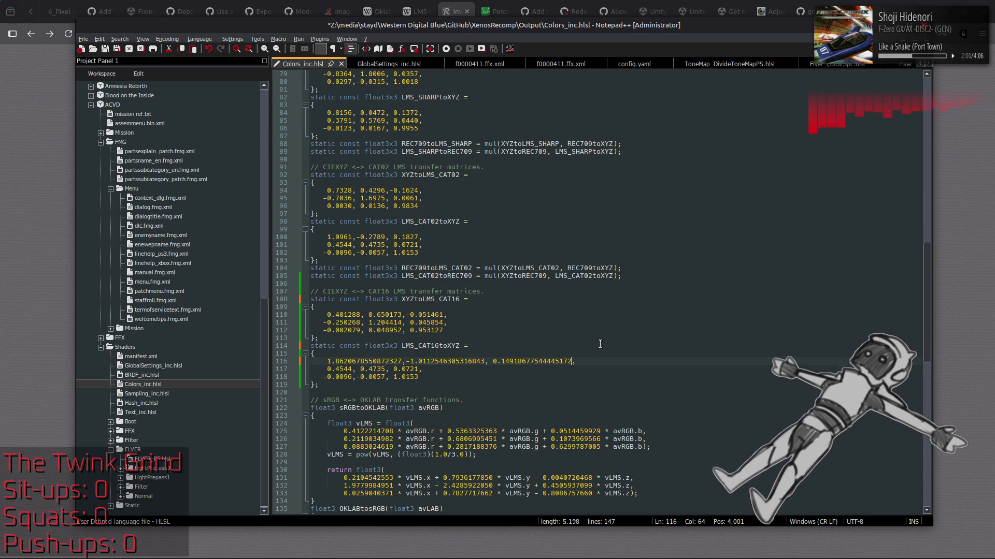
Replace the first value on line 117 with 0.38752654323613717
key("alt+Tab")
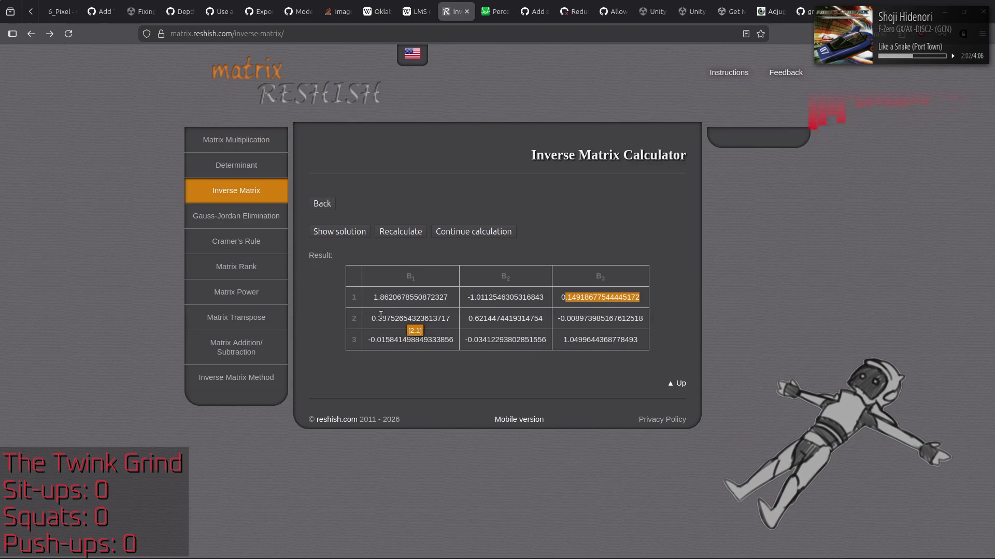
left_click_drag(370, 318, 452, 320)
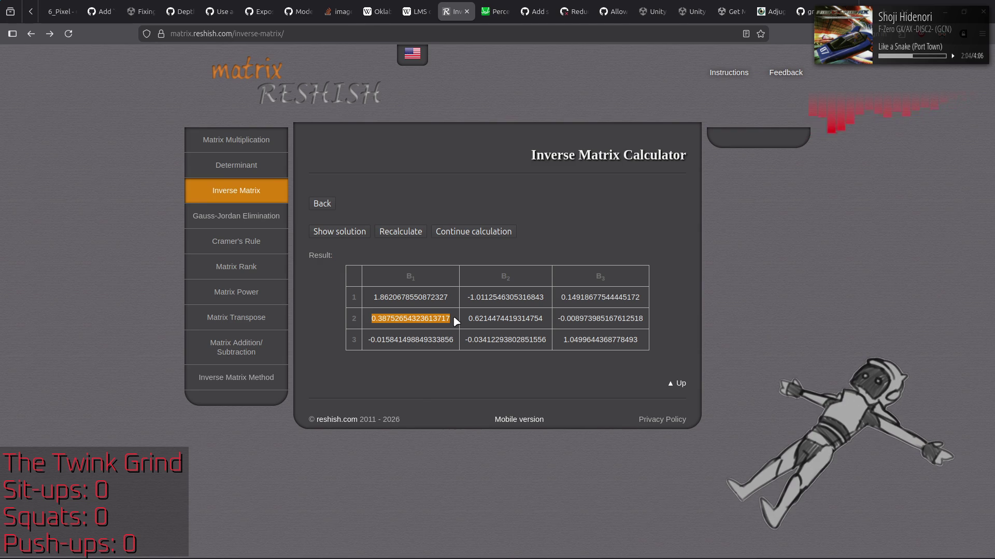
key("alt+Tab")
left_click_drag(327, 369, 351, 369)
key("ctrl+v")
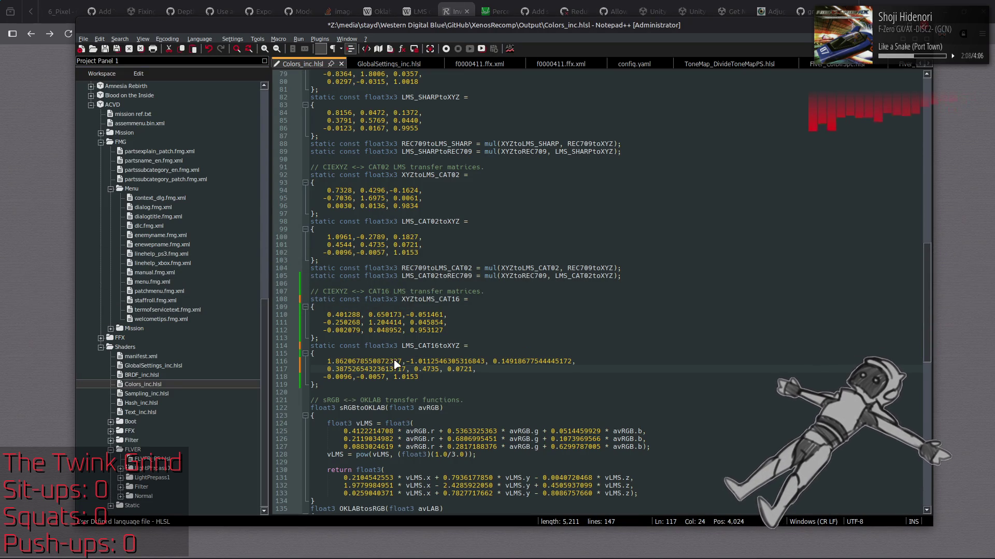
Replace 0.4735 and 0.0721 on line 117 with 0.6214474419314754 and -0.008973985167612518
key("alt+Tab")
left_click_drag(466, 319, 548, 322)
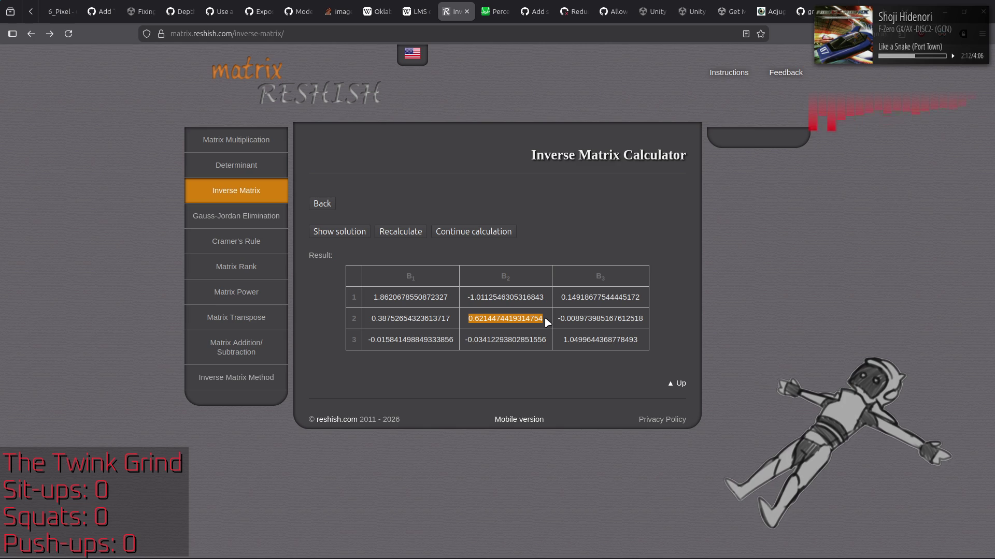
key("alt+Tab")
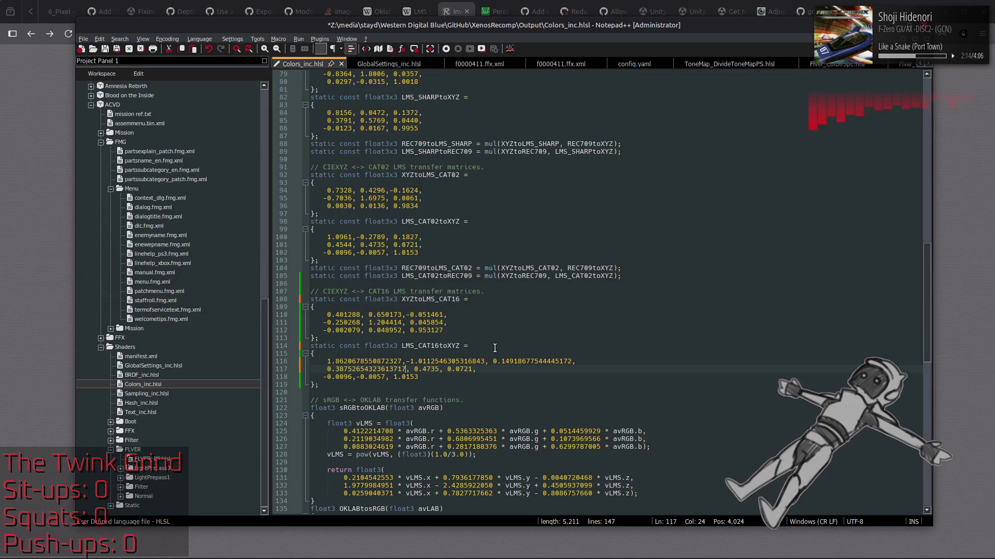
left_click_drag(414, 369, 439, 369)
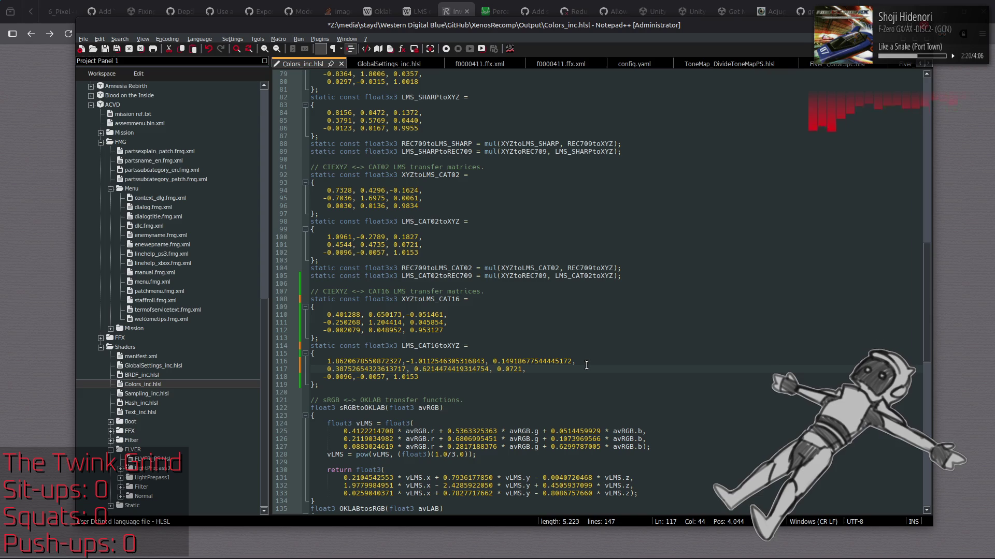
key("alt+Tab")
left_click_drag(559, 318, 656, 319)
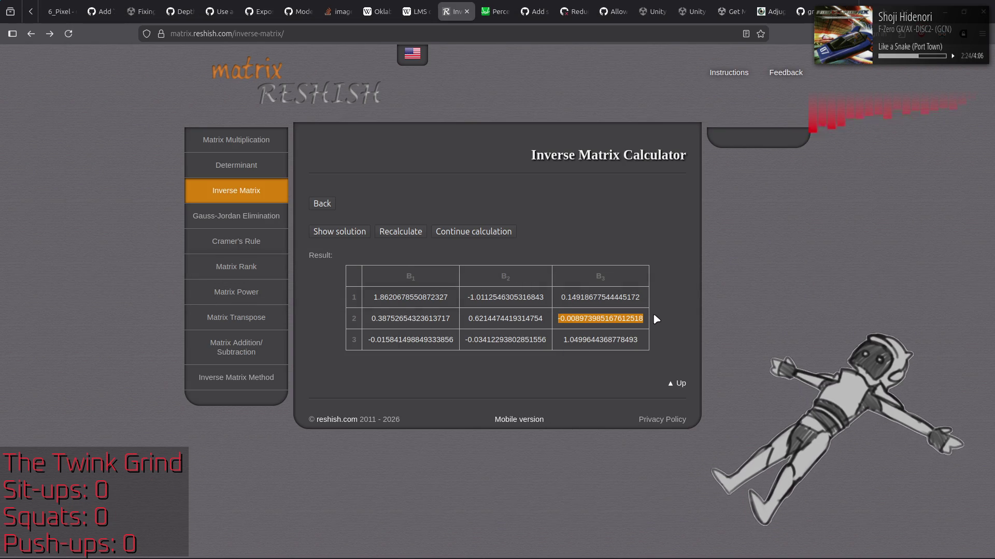
key("alt+Tab")
left_click_drag(498, 369, 523, 370)
key("ctrl+v")
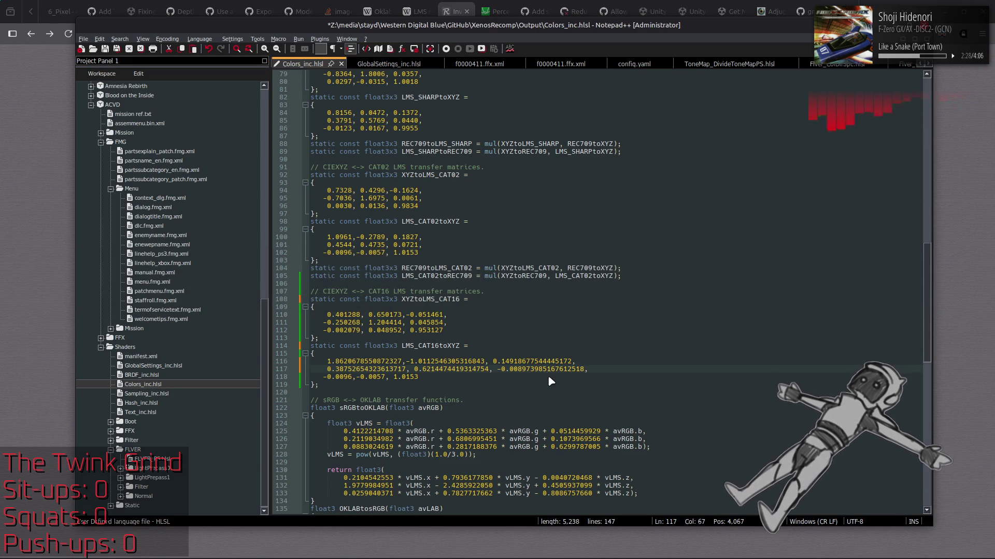
Set line 118's first value to -0.015841498849333856, fixing line breaks, indentation and spacing
key("alt+Tab")
left_click_drag(368, 340, 466, 340)
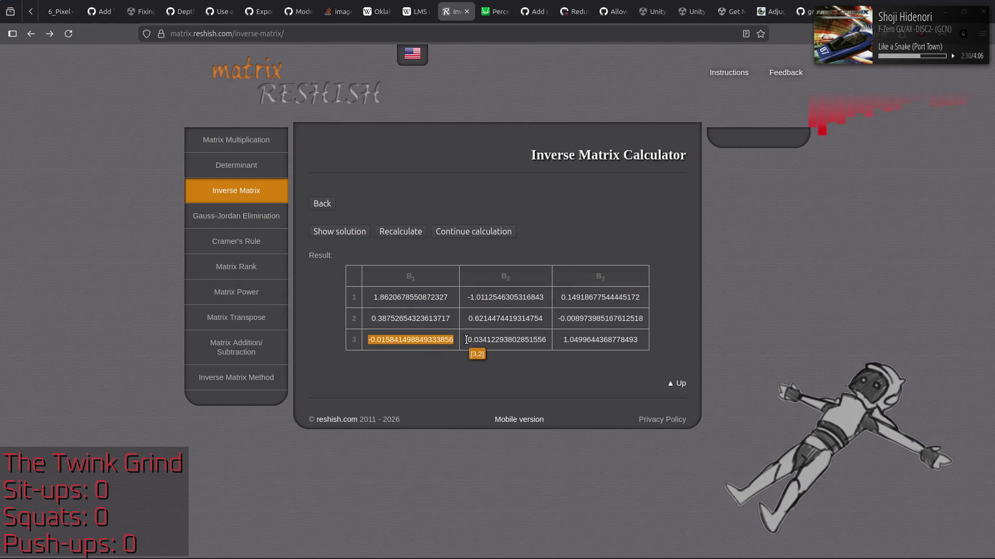
key("alt+Tab")
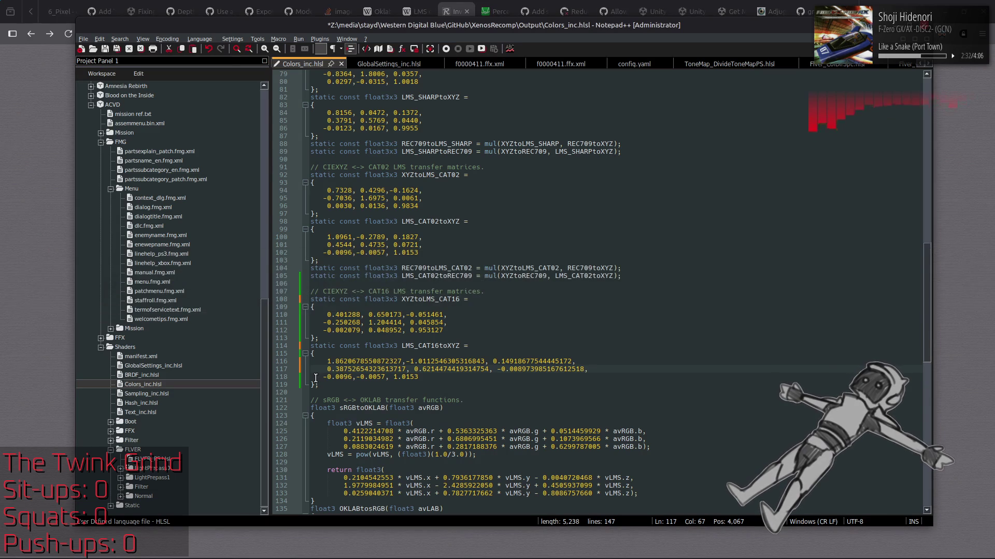
left_click_drag(352, 377, 311, 376)
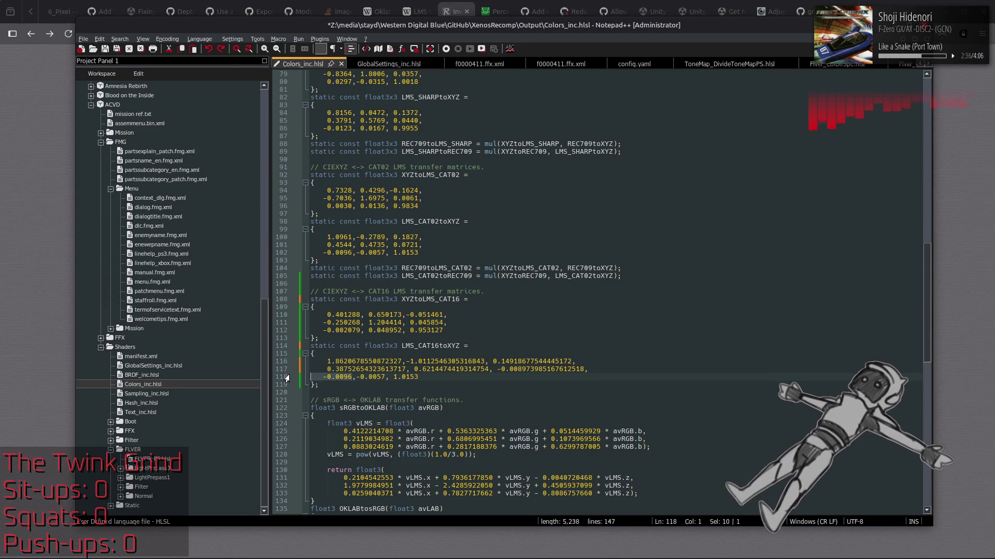
key("ctrl+v")
key("BackSpace")
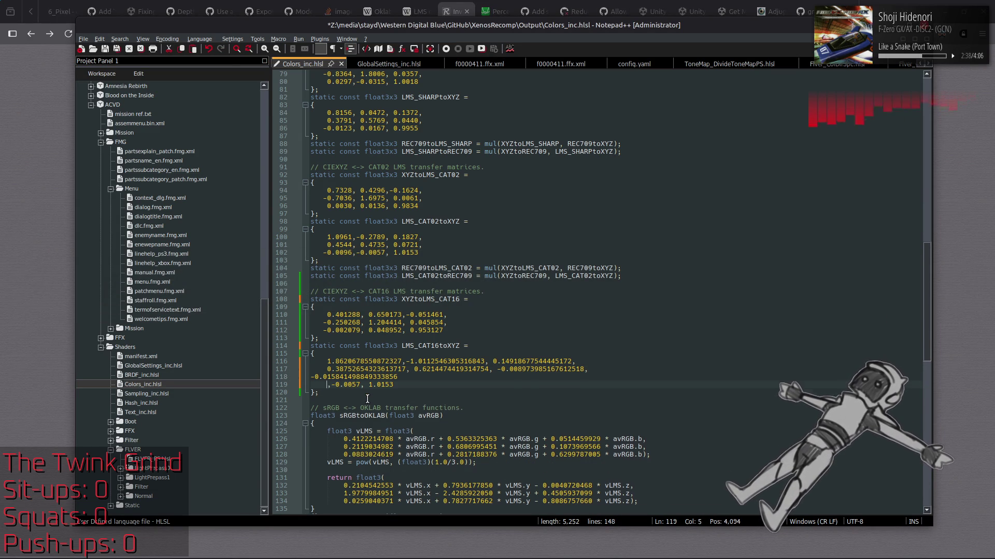
key("BackSpace")
key("BackSpace")
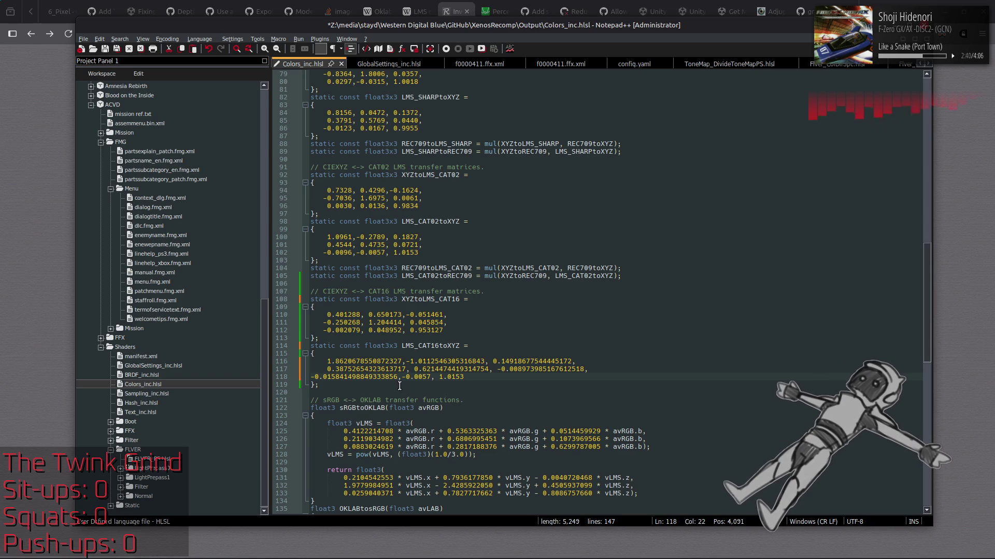
left_click(310, 377)
left_click_drag(327, 369, 290, 360)
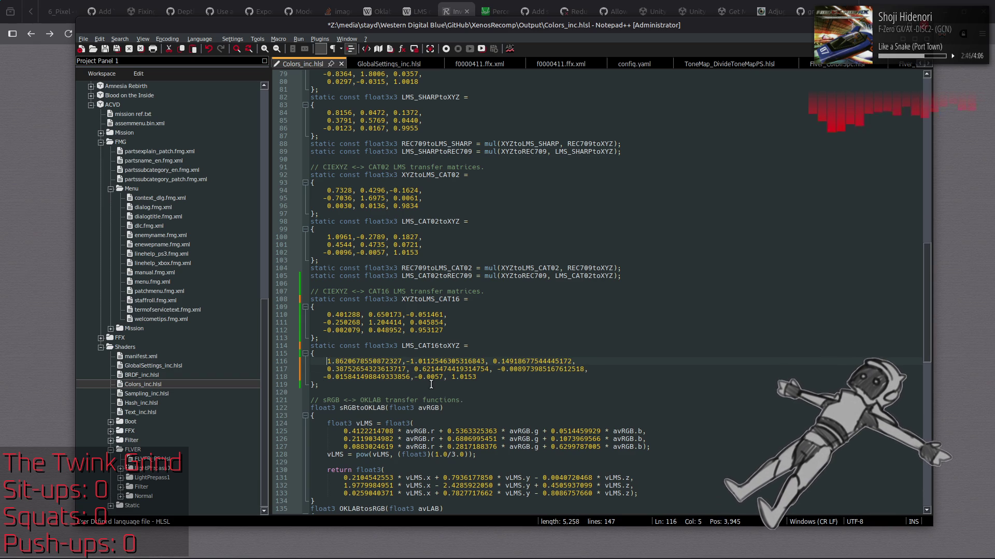
left_click(494, 369)
key("BackSpace")
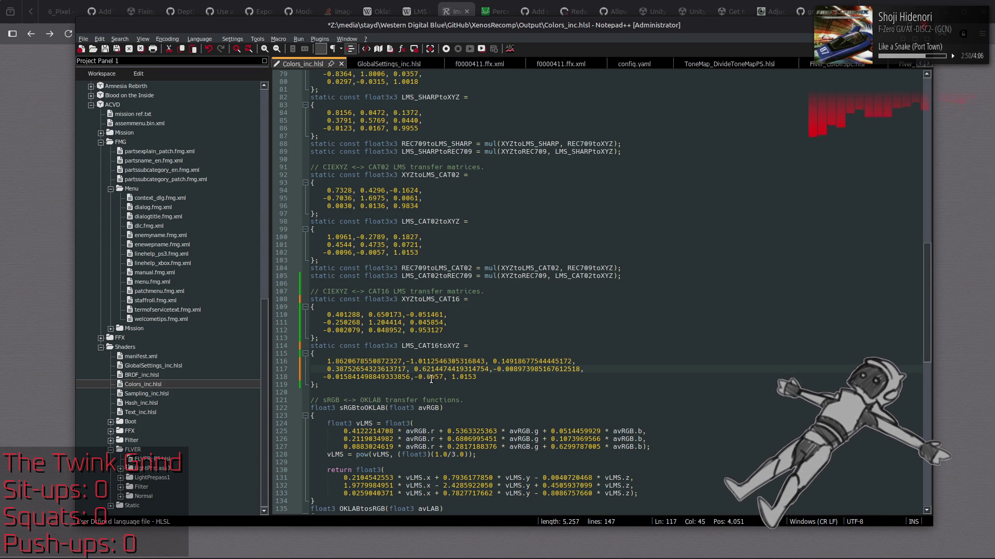
Replace line 118's last two values with -0.03412293802851556 and 1.0499644368778493
key("alt+Tab")
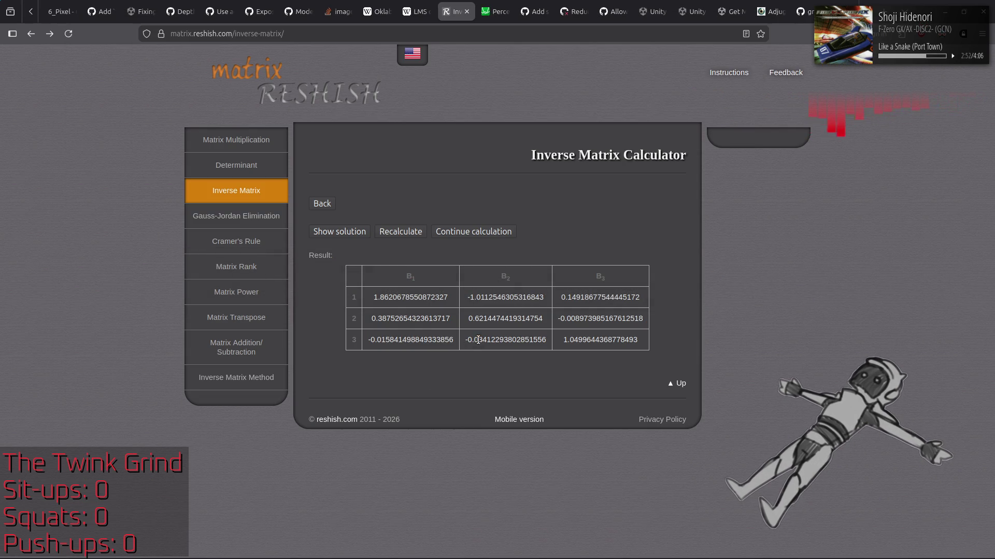
key("alt+Tab")
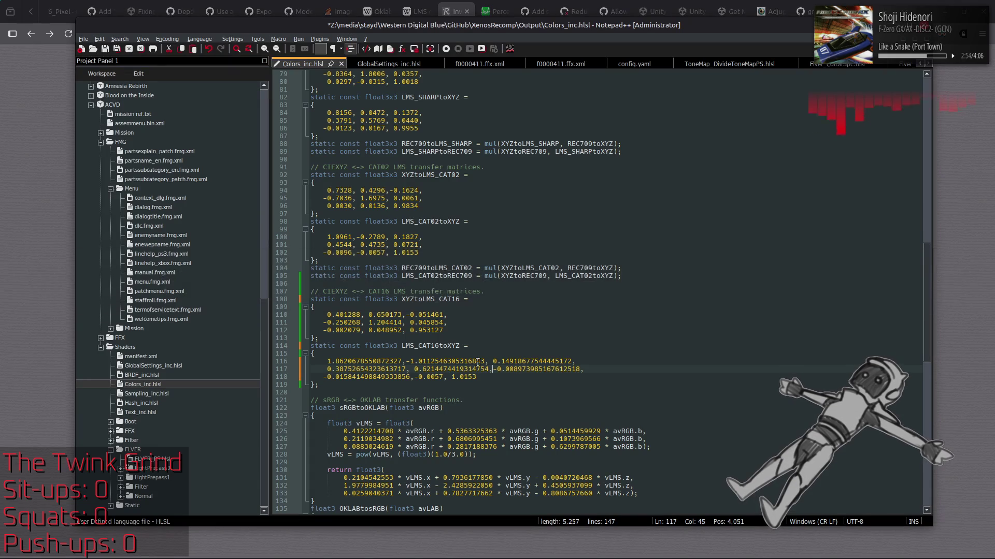
left_click_drag(415, 377, 439, 378)
key("ctrl+v")
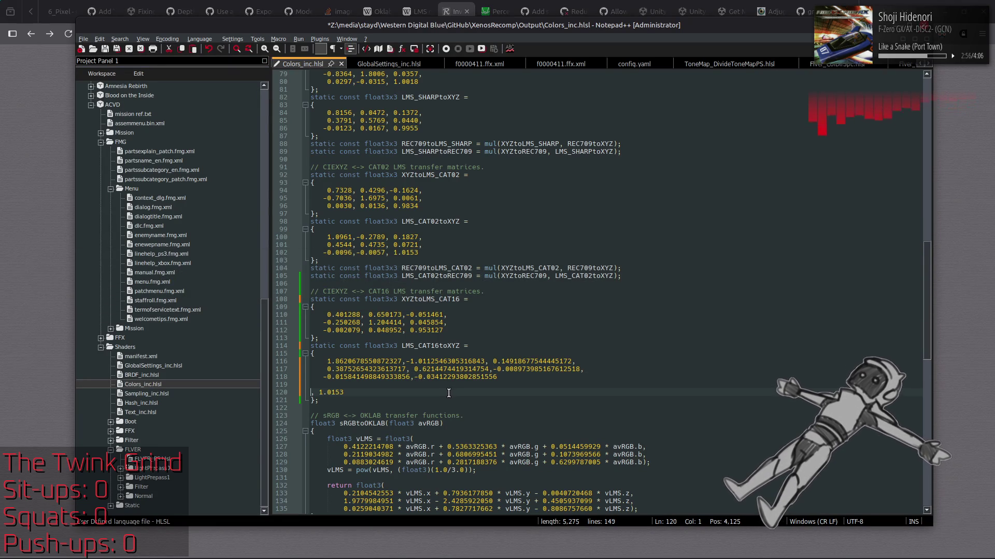
key("BackSpace")
key("BackSpace")
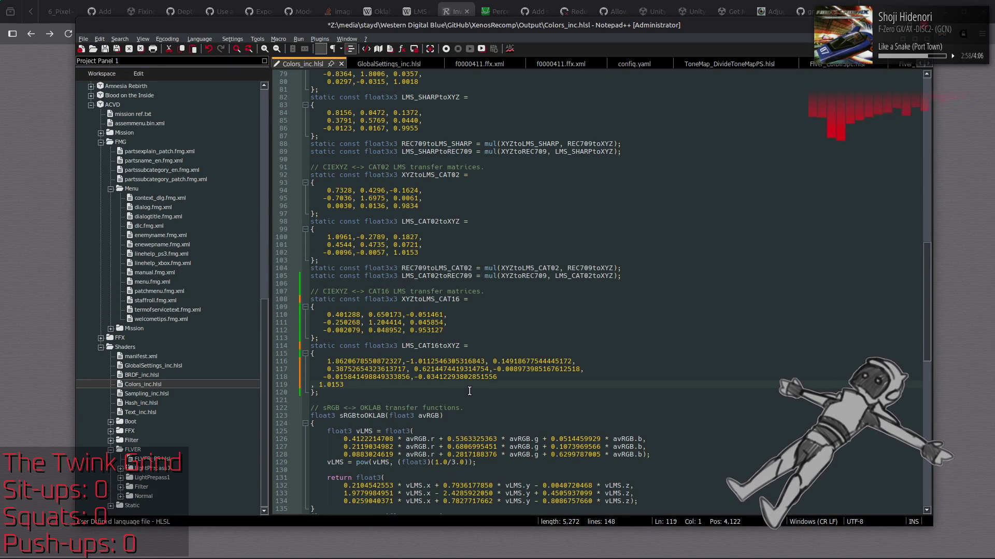
key("BackSpace")
key("alt+Tab")
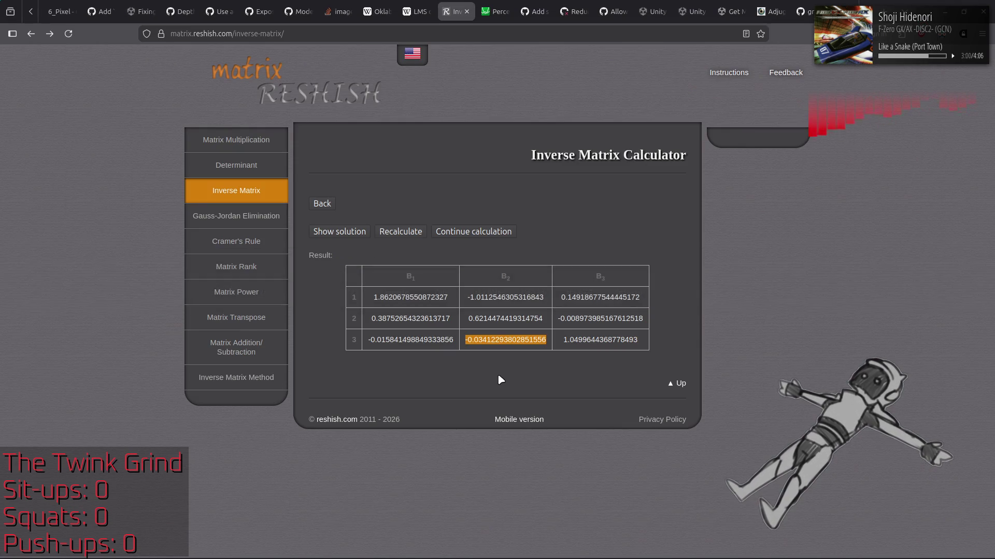
left_click_drag(564, 340, 636, 340)
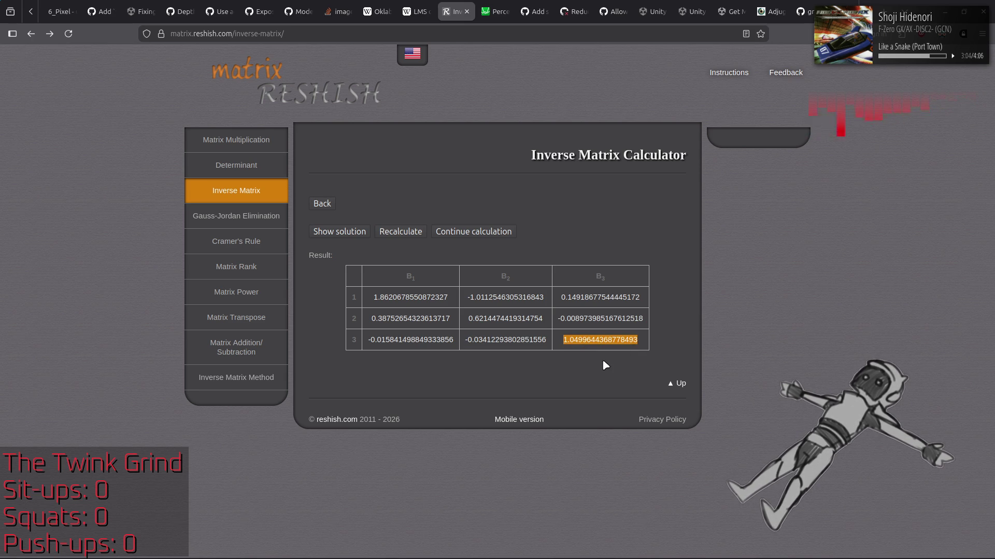
key("alt+Tab")
left_click_drag(506, 376, 530, 377)
type("1.0499644368778493")
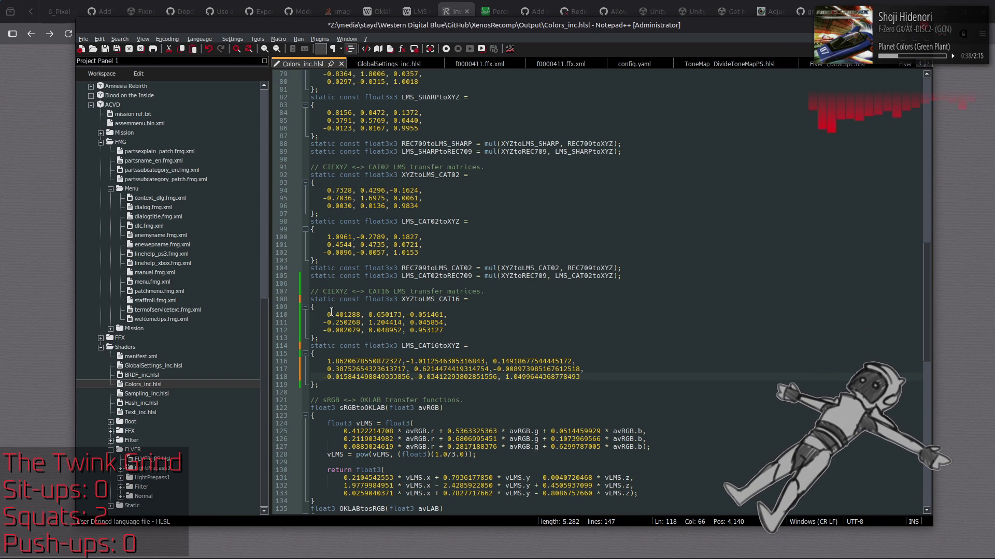
left_click(348, 315)
Round line 116's values to six decimals: 1.862068, -1.011255, 0.149187
left_click(346, 361)
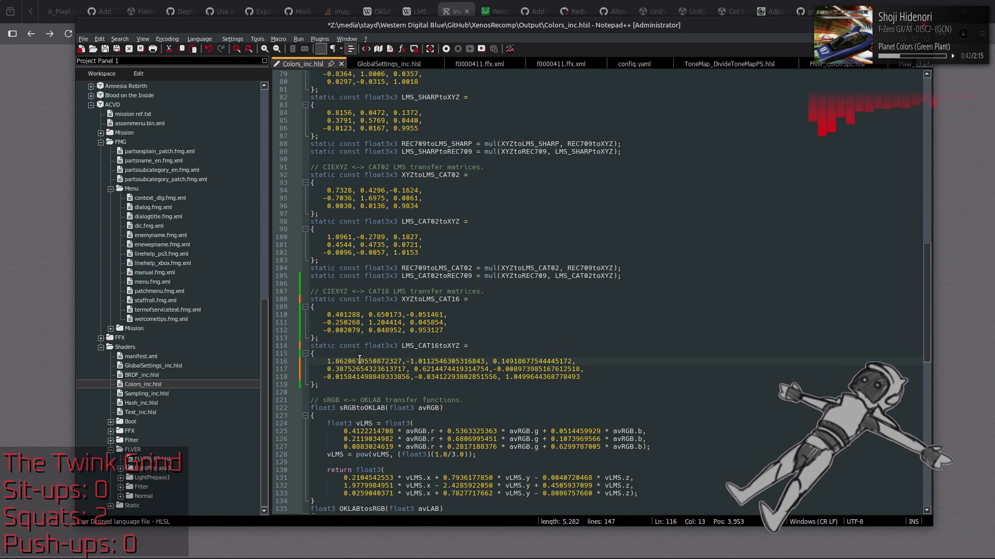
left_click(358, 361)
left_click_drag(357, 361, 402, 362)
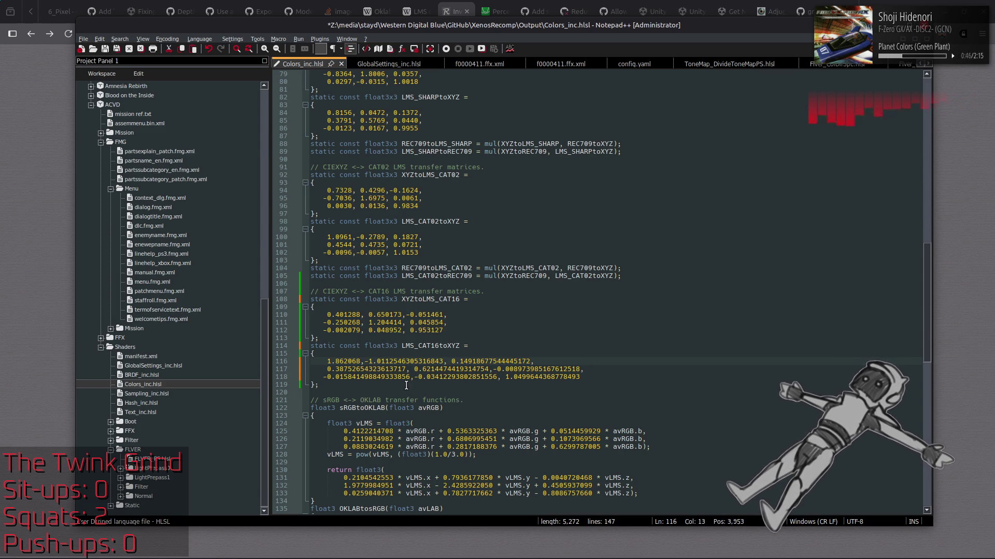
type("8")
left_click(389, 361)
left_click(399, 362)
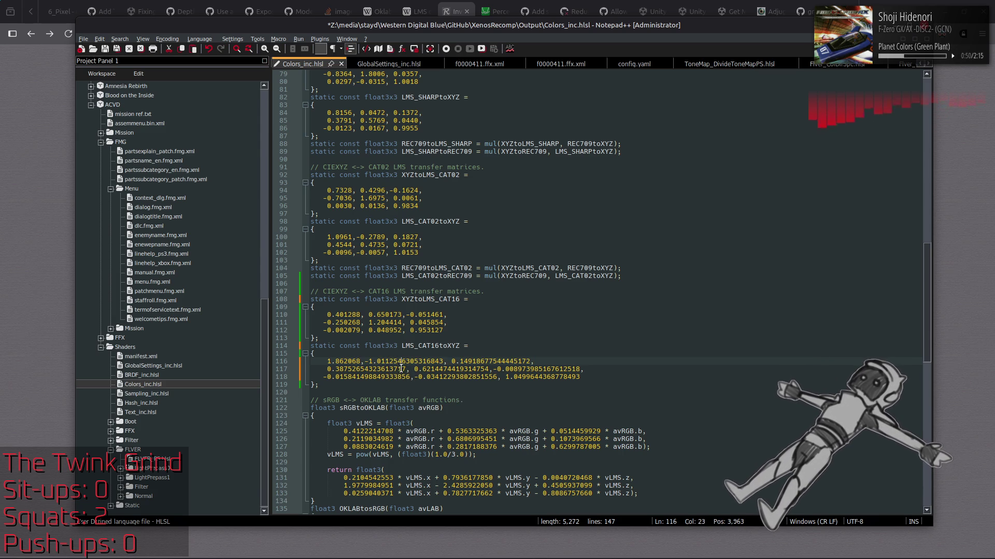
mouse_move(398, 362)
left_mouse_down()
mouse_move(443, 362)
mouse_move(434, 361)
left_mouse_up()
type("5")
key("Left")
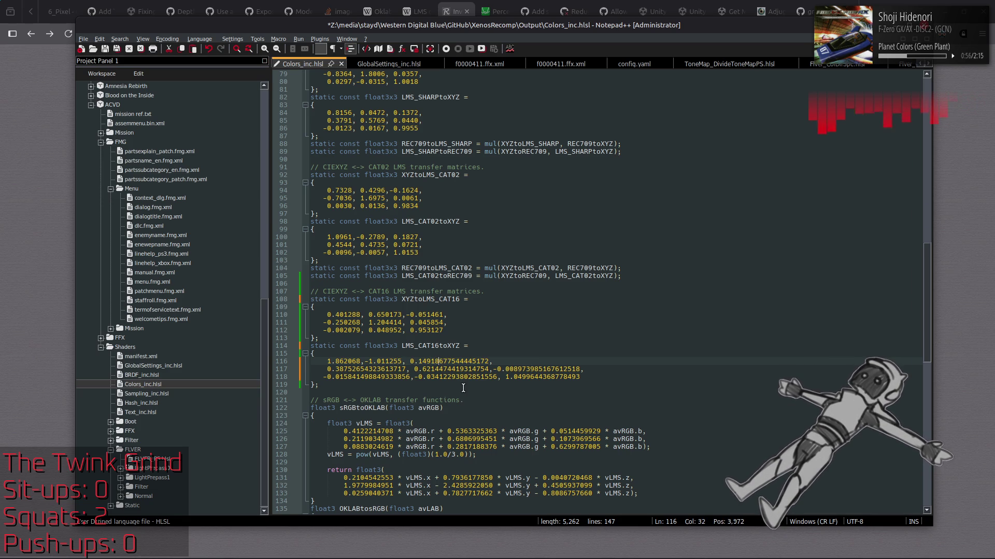
left_click_drag(439, 361, 488, 361)
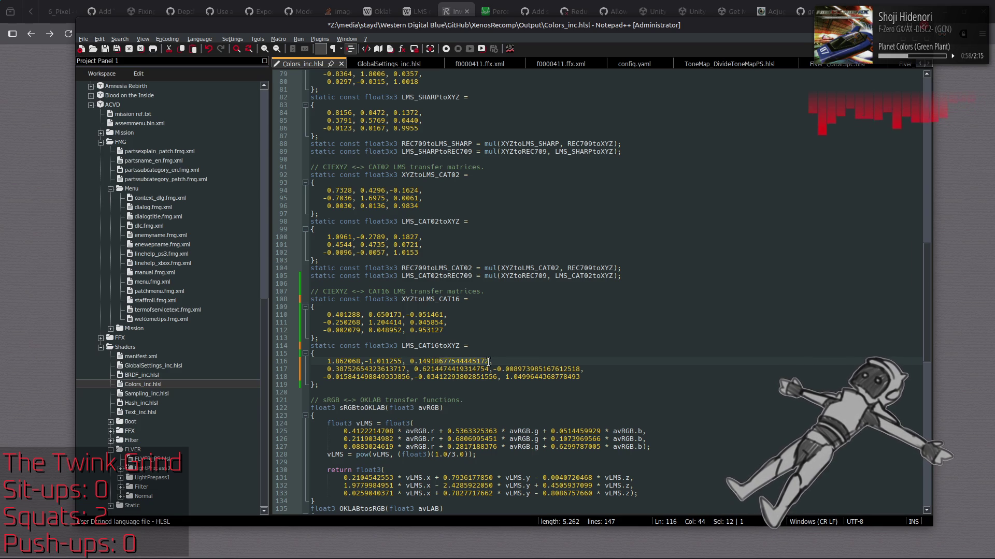
type("7")
Trim line 117's values to six decimals, giving 0.387527 and 0.621447 first
left_click(349, 368)
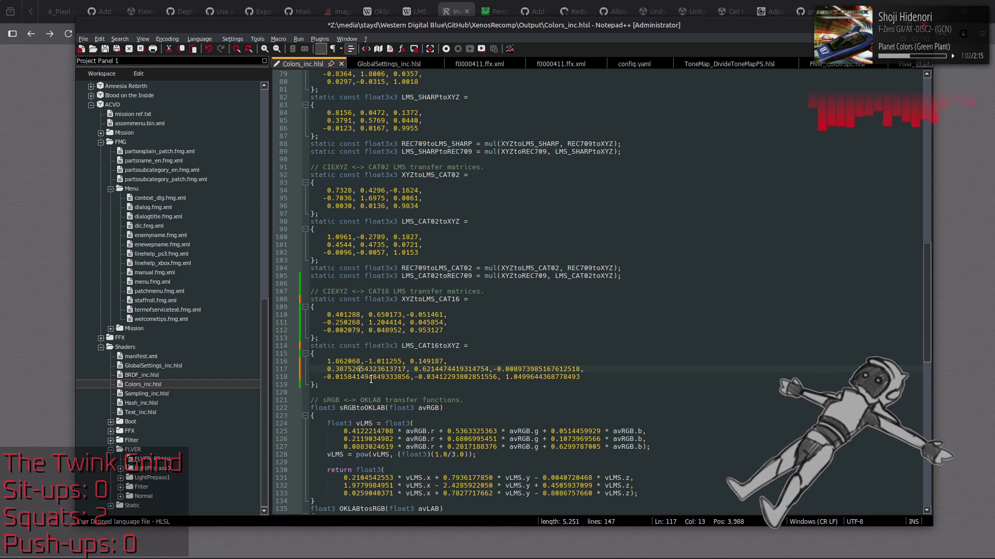
left_click(357, 369)
left_click_drag(357, 369, 406, 371)
type("7")
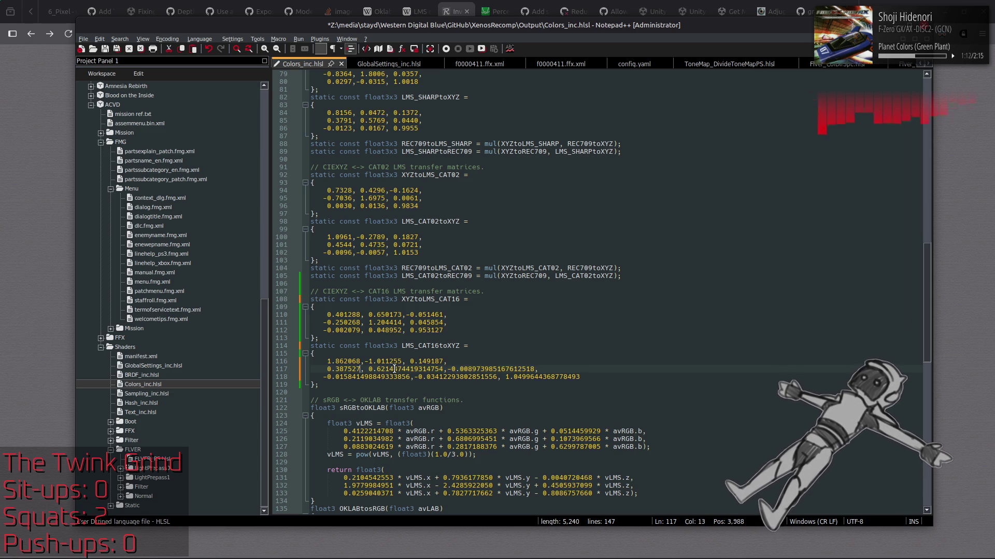
left_click_drag(403, 368, 445, 369)
key("Delete")
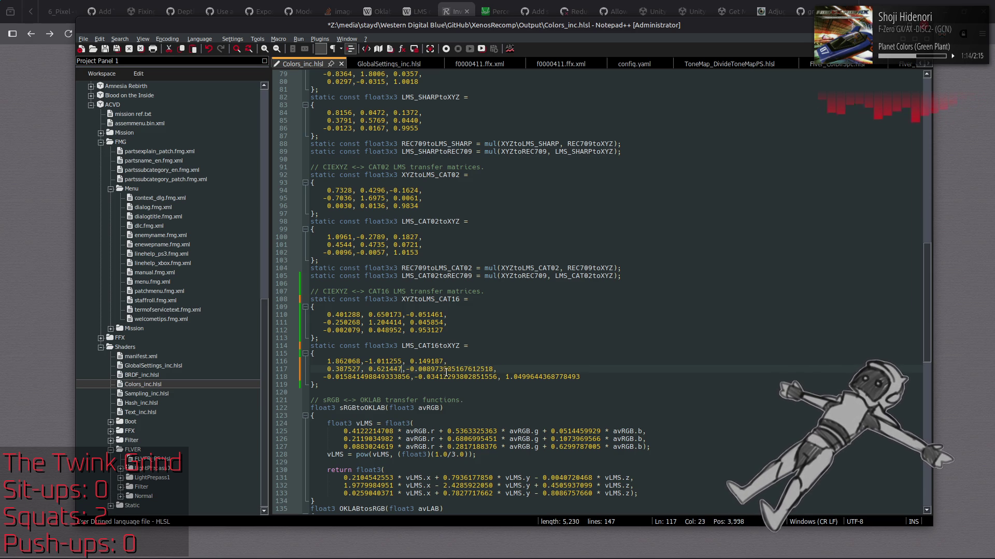
left_click(441, 370)
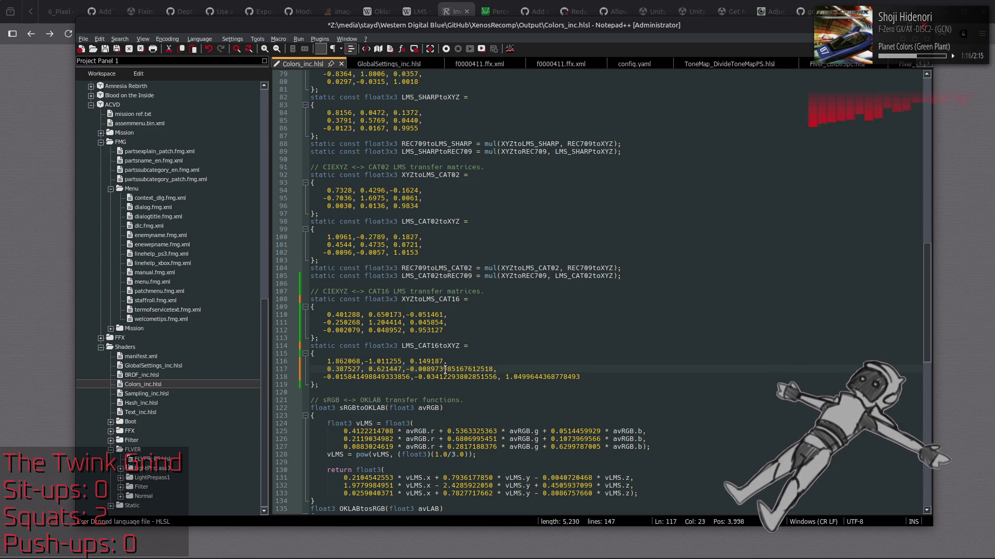
left_click_drag(441, 370, 498, 370)
key("Delete")
Trim the three values on line 118 to six decimals
left_click_drag(361, 376, 411, 376)
key("Delete")
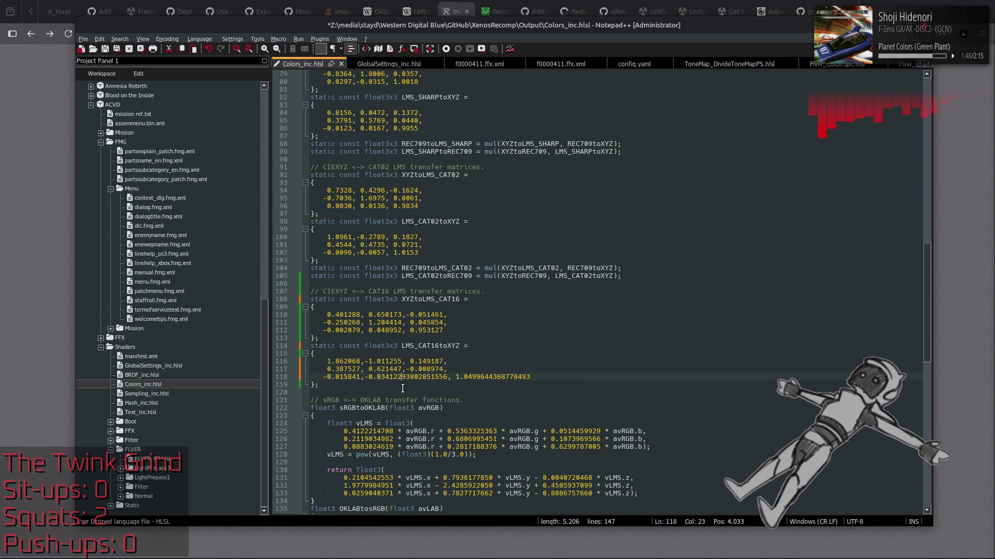
left_click_drag(397, 377, 447, 377)
type("3")
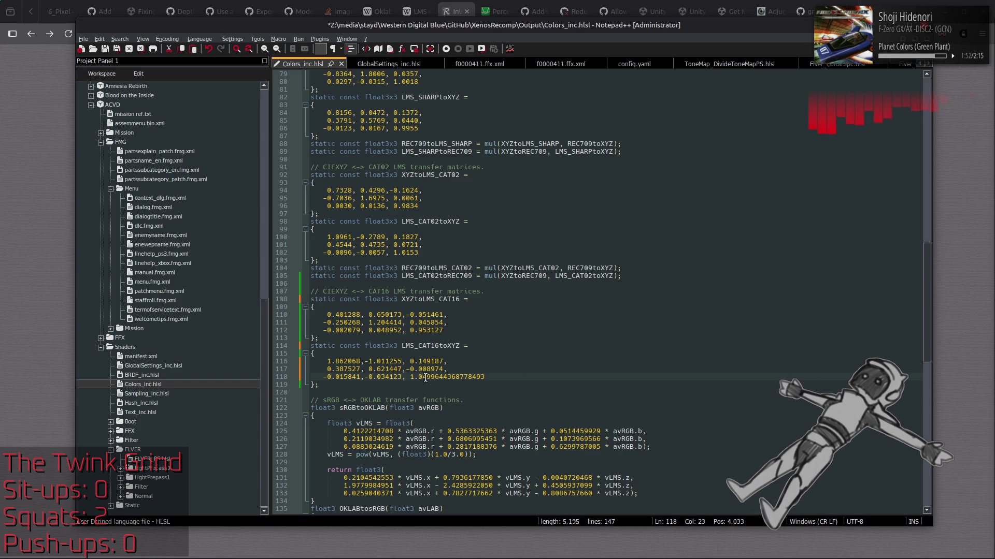
left_click(431, 377)
left_click_drag(443, 376, 496, 377)
key("Delete")
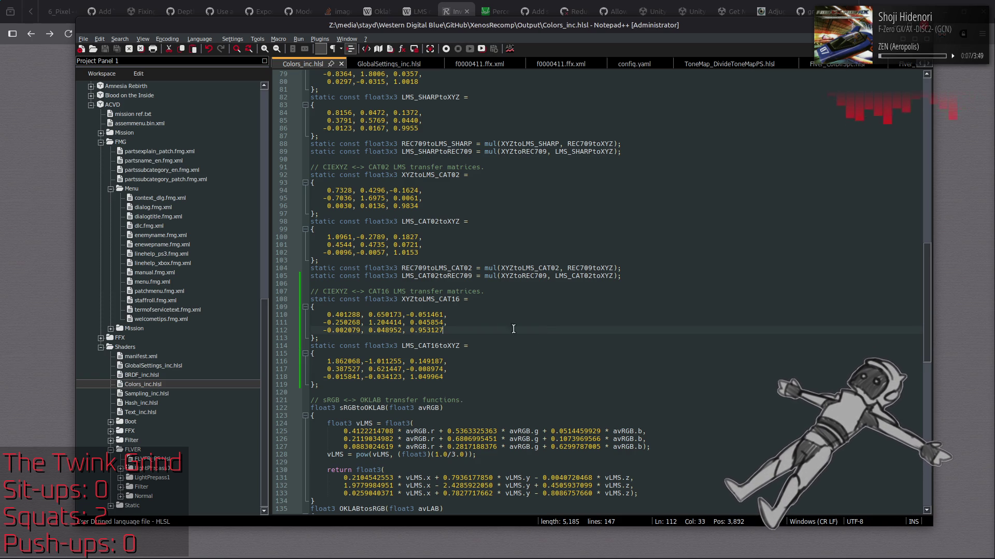
left_click(30, 234)
Close the matrix calculator tab and go to the auto exposure GitHub issue
left_click(415, 11)
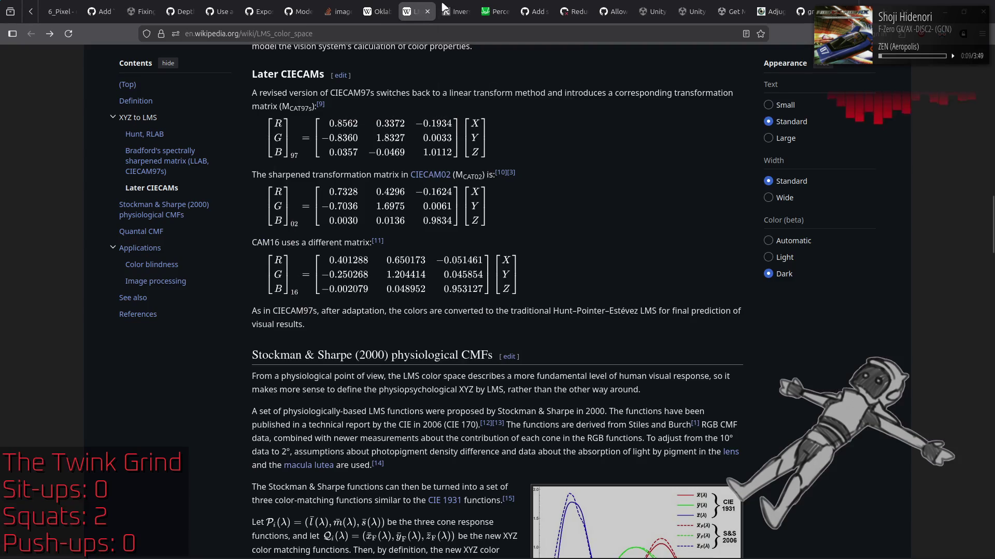
left_click(466, 12)
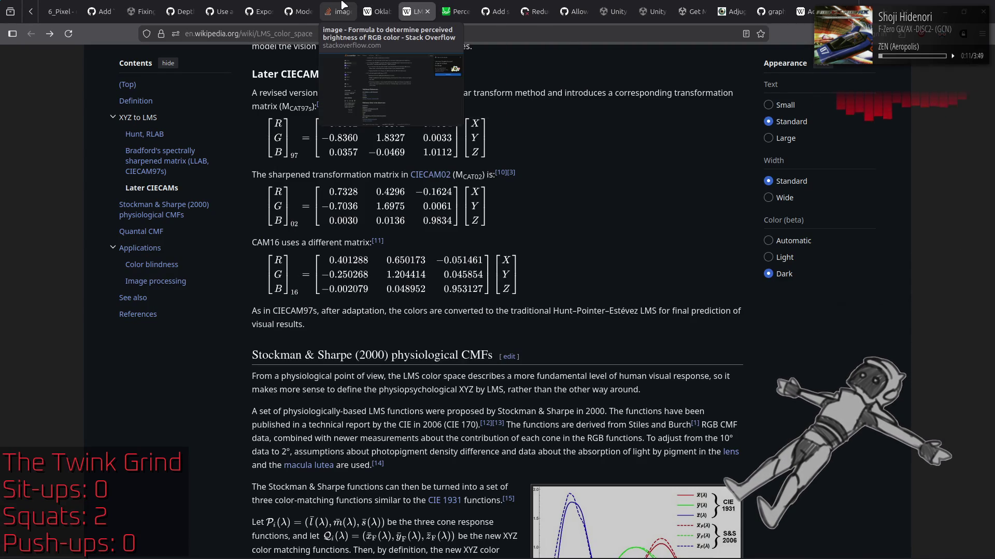
left_click(342, 5)
left_click(293, 5)
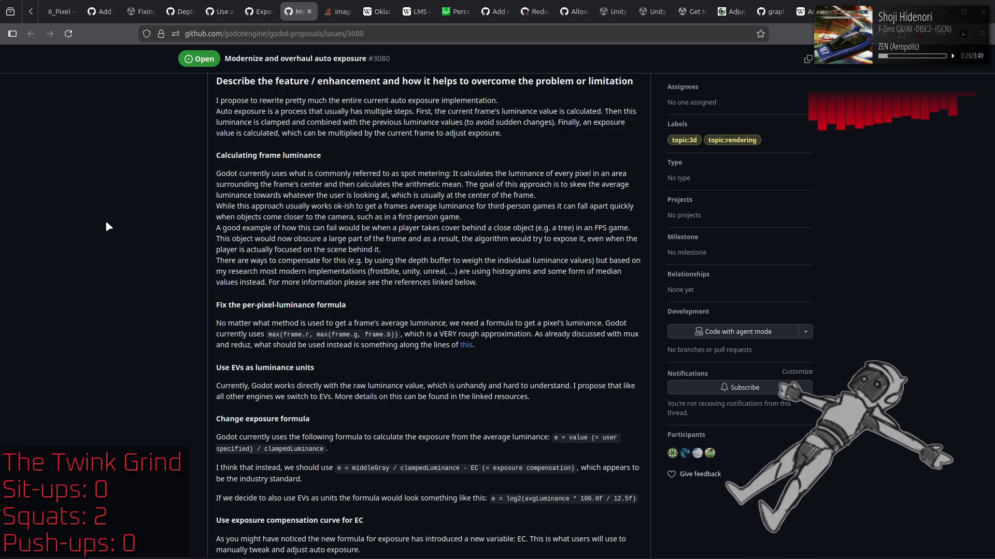
Open the issue's summary, Filament and Frostbite references in background tabs and view the Automatic Exposure post
scroll(106, 224, "down", 3)
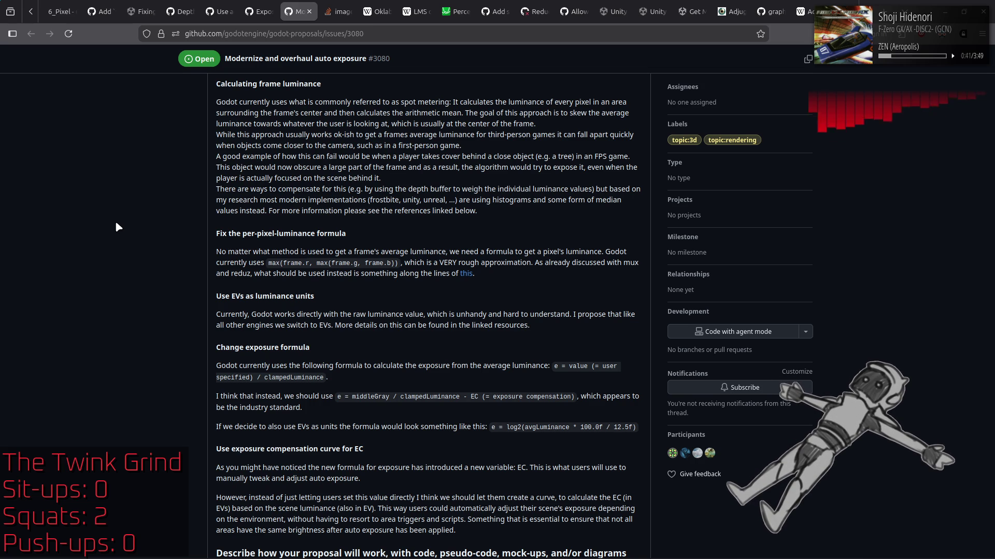
scroll(116, 223, "down", 3)
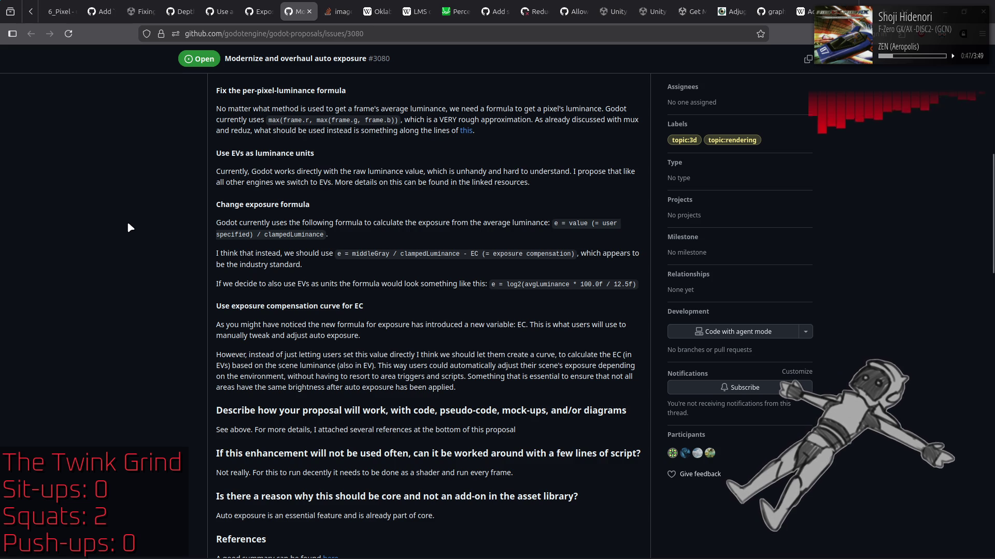
scroll(137, 226, "down", 3)
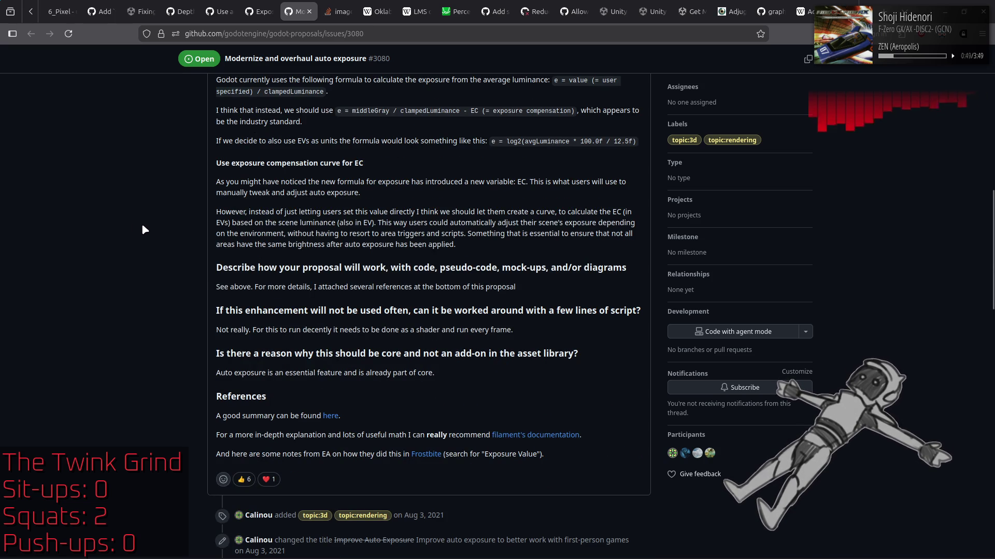
middle_click(335, 415)
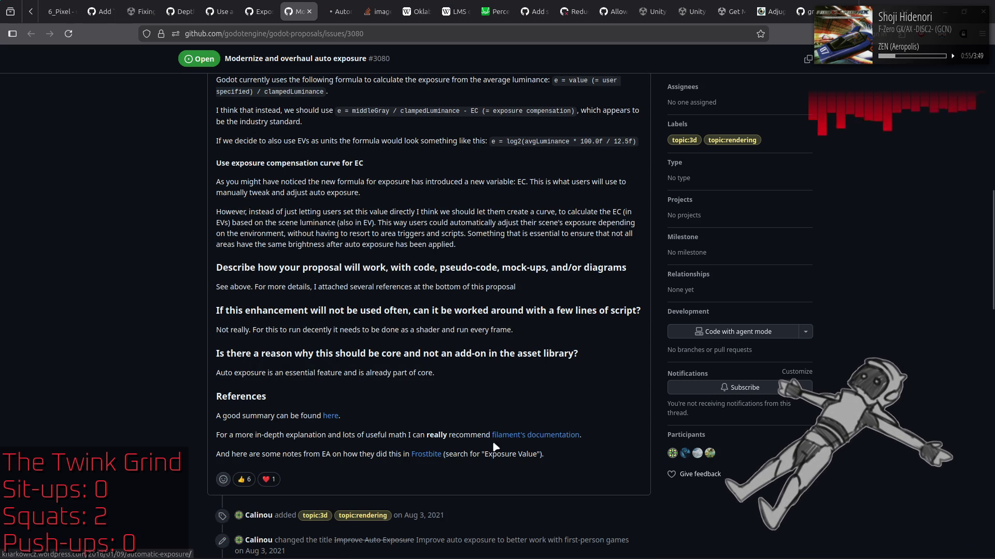
middle_click(524, 438)
middle_click(425, 454)
left_click(342, 5)
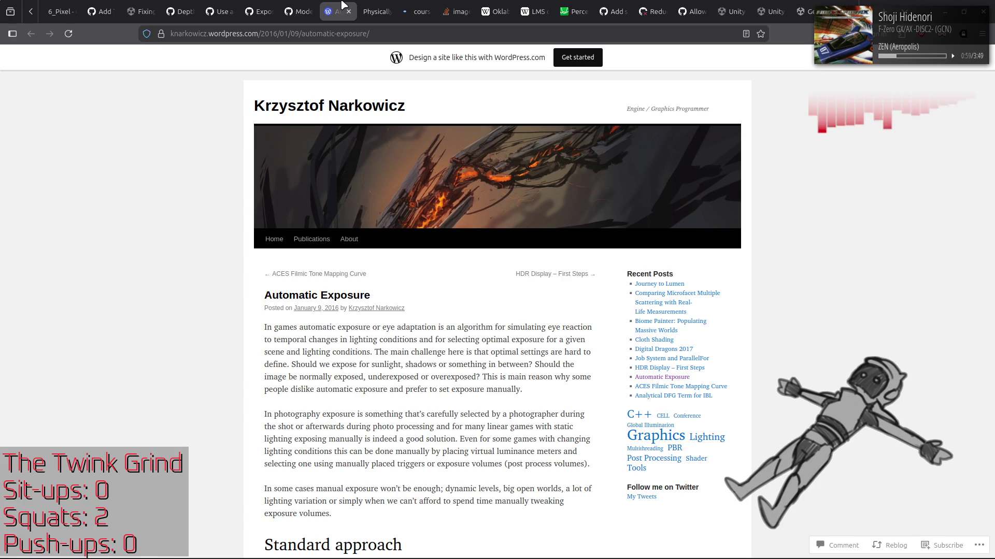
Jump through Filament's table of contents to 8.1 Physically based camera and its automatic exposure subsection
left_click(365, 6)
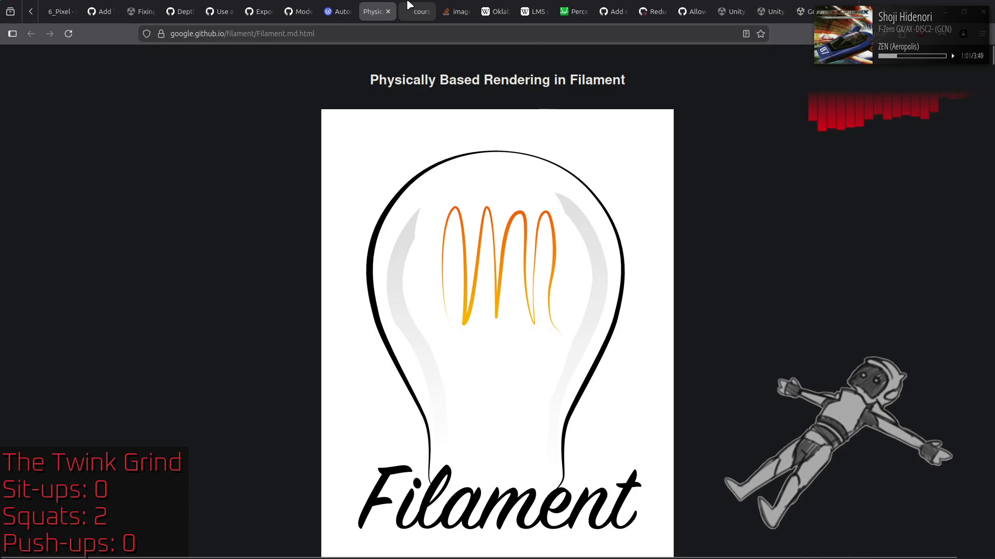
scroll(478, 153, "down", 10)
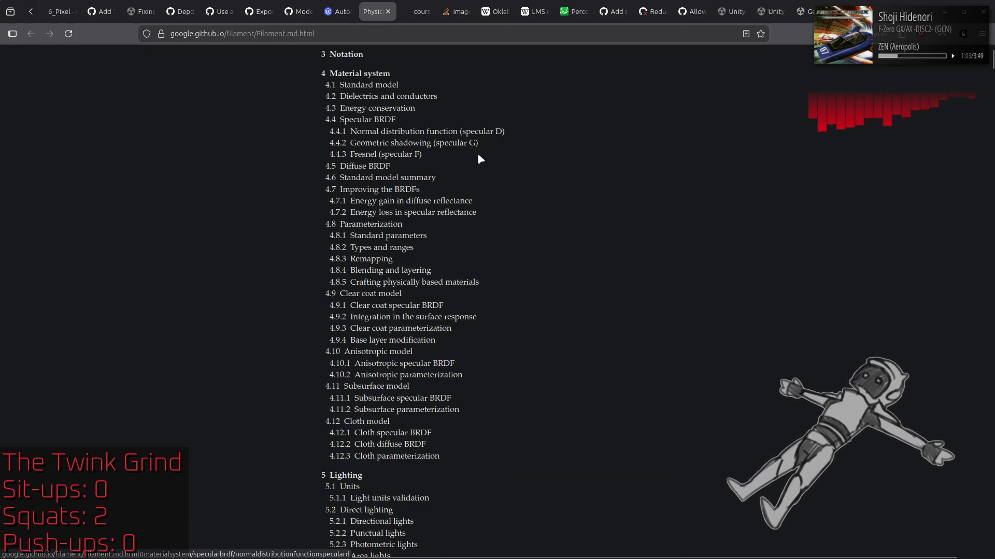
scroll(386, 318, "down", 8)
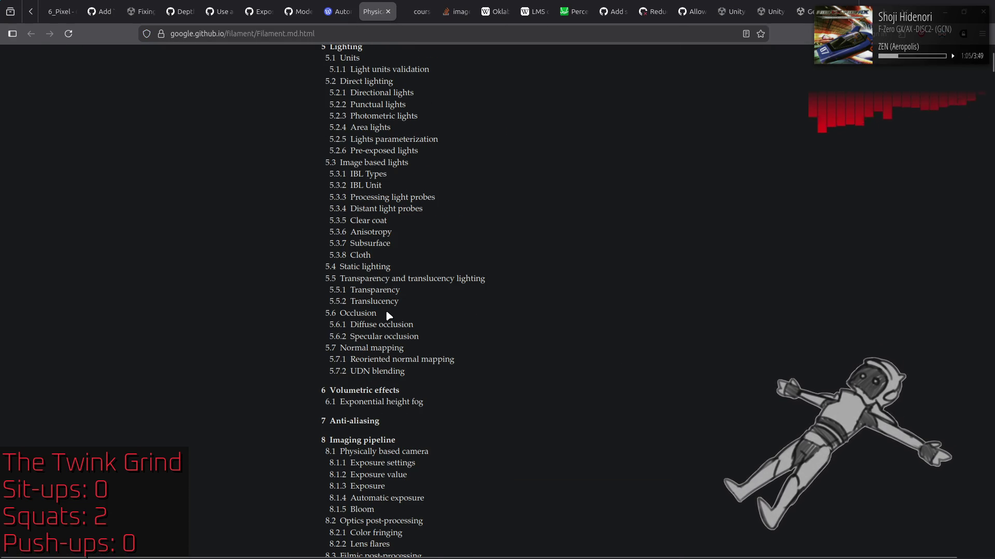
scroll(386, 311, "down", 4)
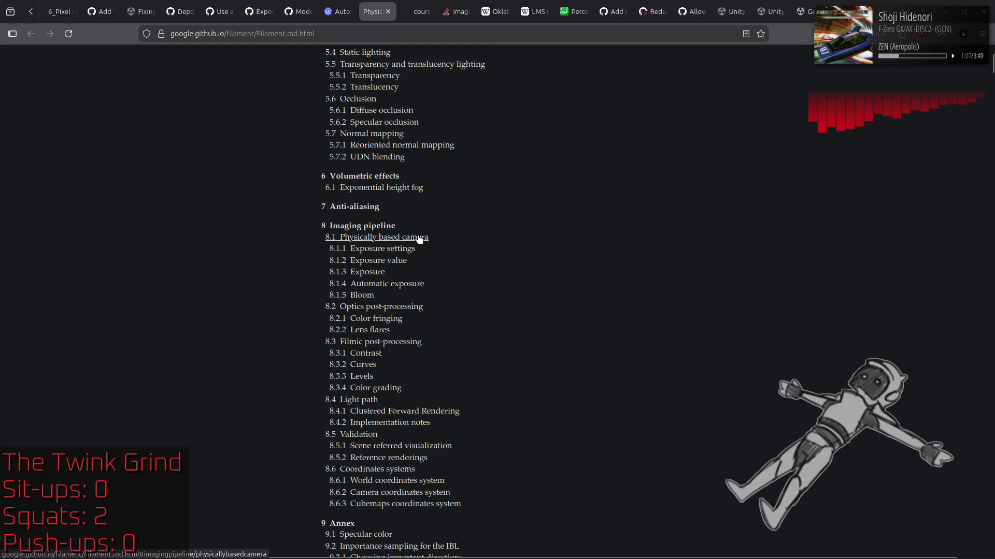
left_click(404, 285)
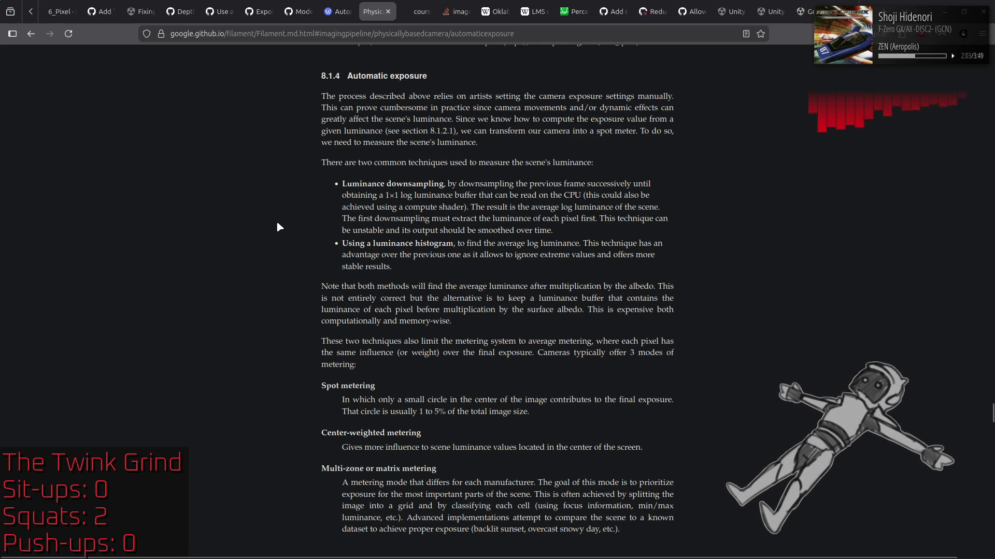
scroll(279, 227, "down", 3)
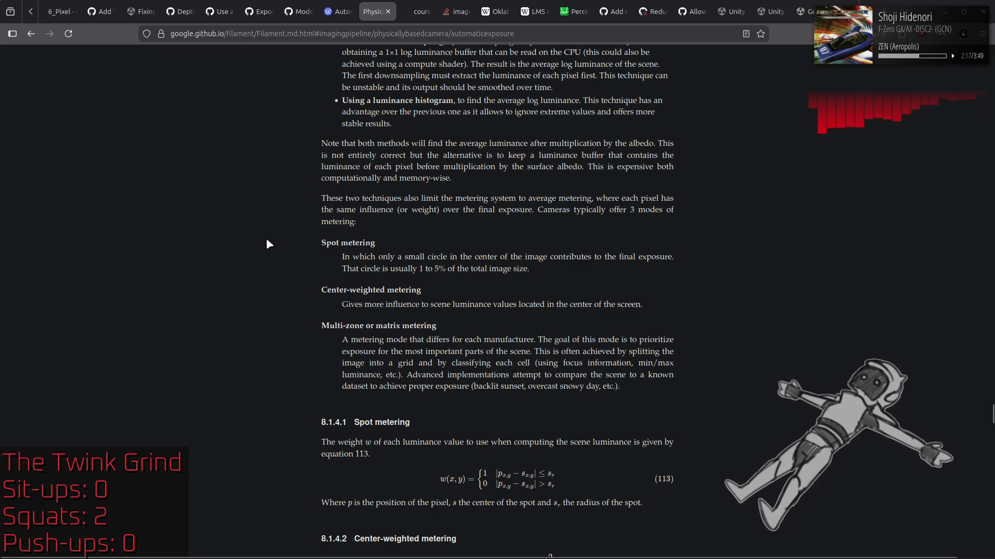
scroll(267, 243, "down", 4)
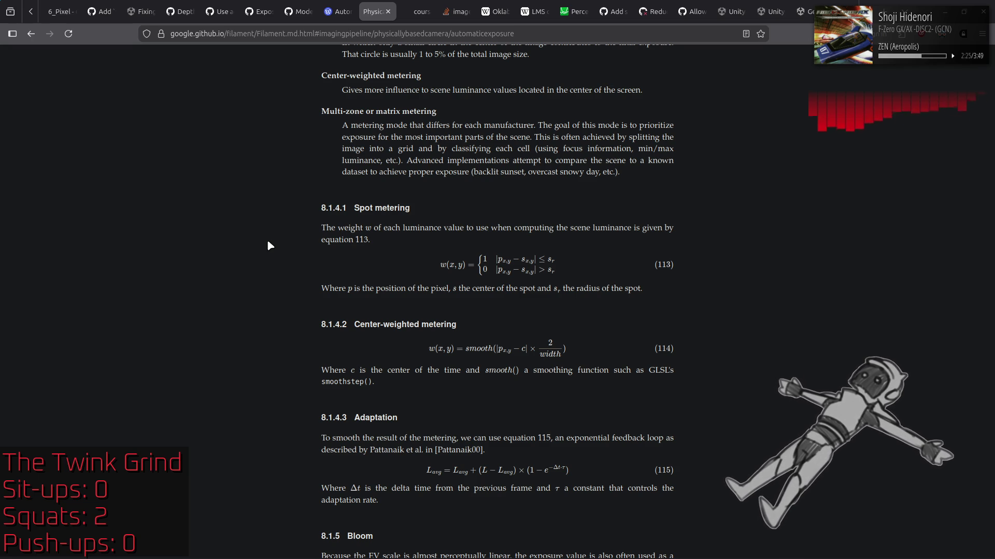
scroll(267, 243, "down", 3)
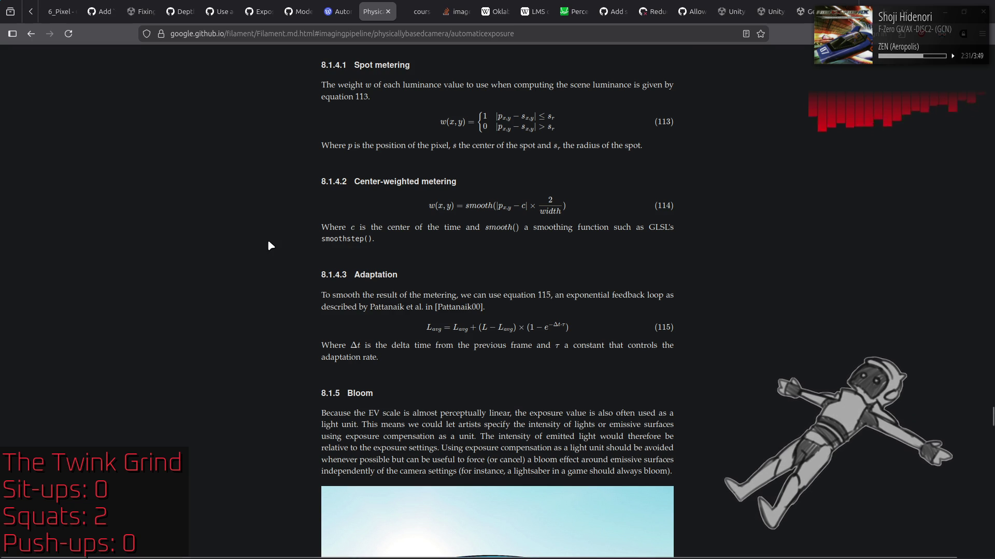
scroll(268, 242, "down", 5)
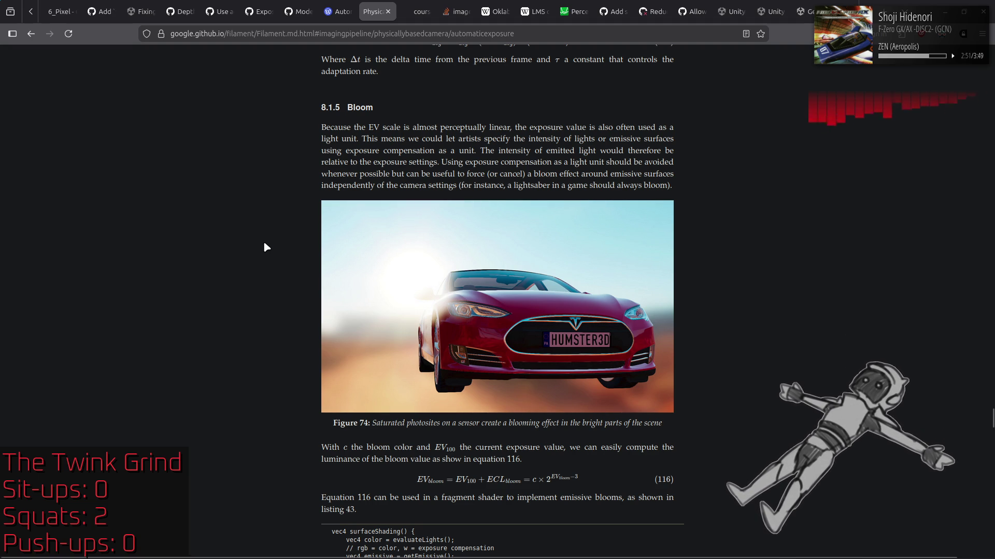
scroll(264, 243, "down", 5)
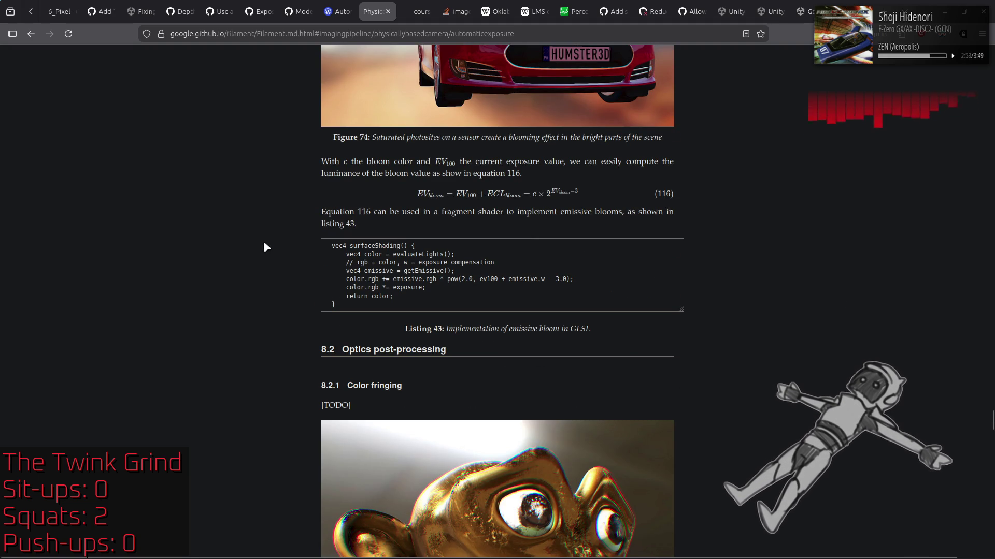
scroll(265, 242, "up", 4)
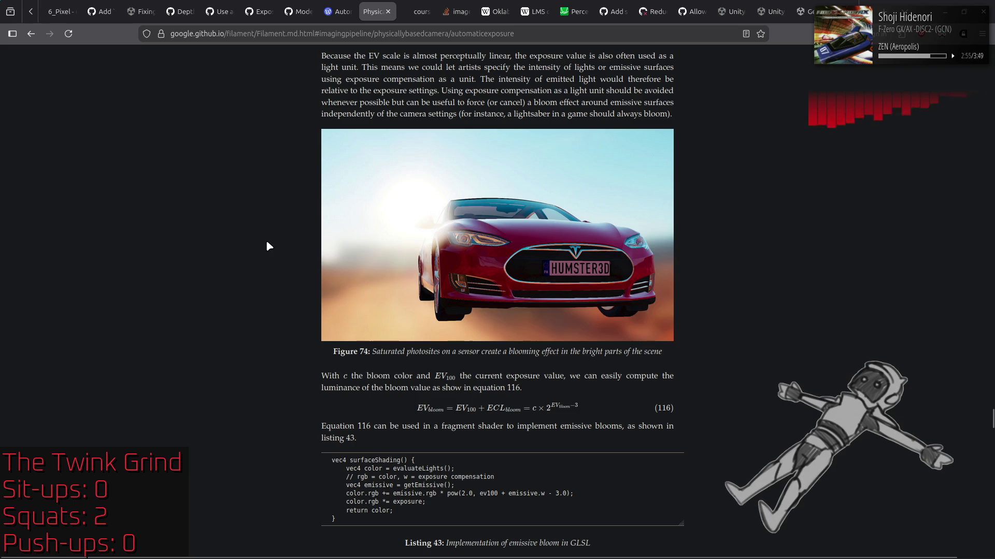
scroll(267, 244, "down", 4)
scroll(267, 244, "down", 4)
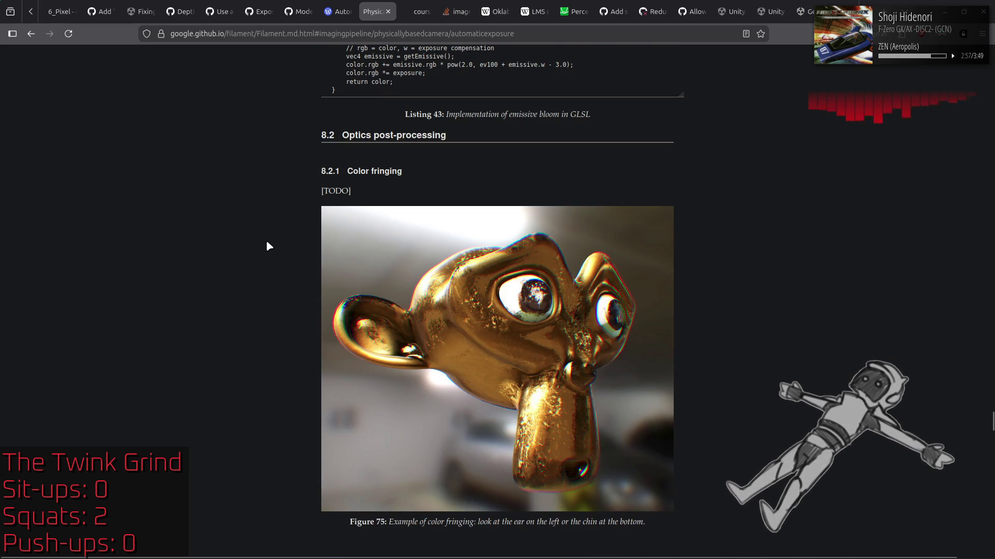
scroll(267, 245, "down", 4)
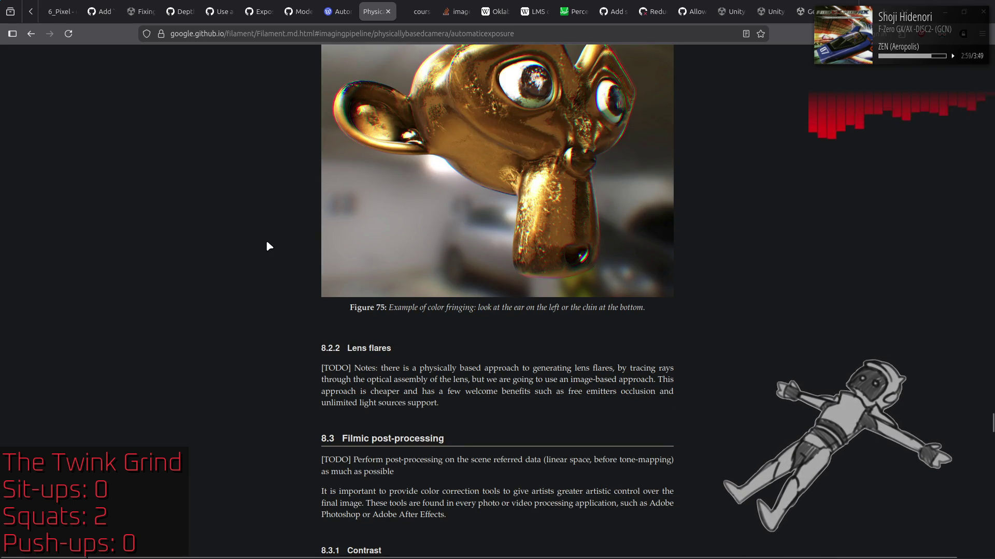
scroll(267, 244, "down", 4)
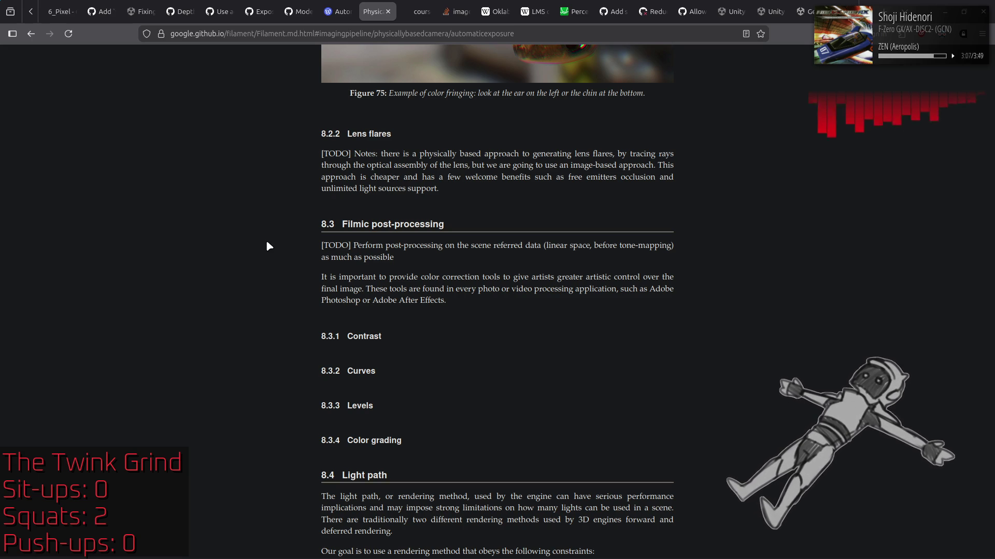
scroll(266, 242, "down", 8)
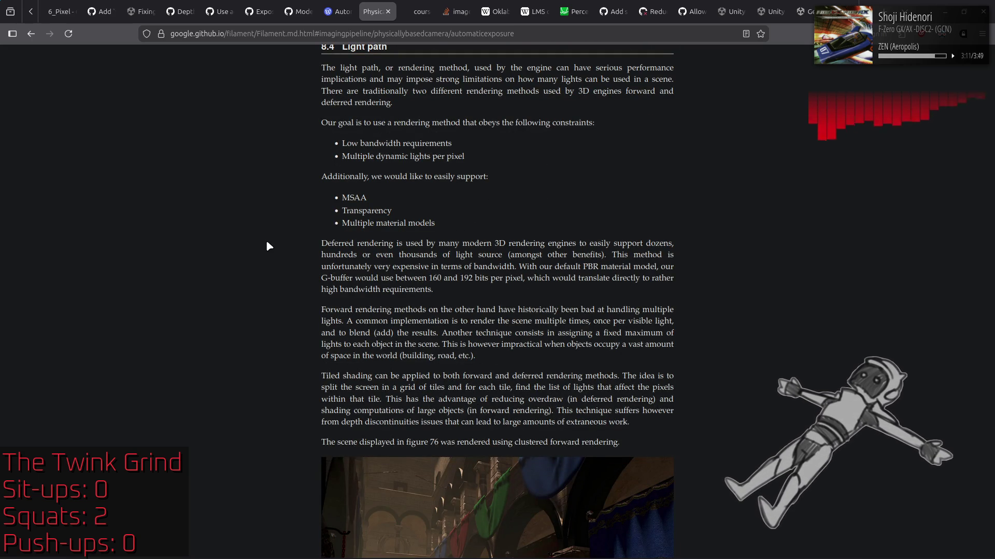
scroll(266, 242, "down", 15)
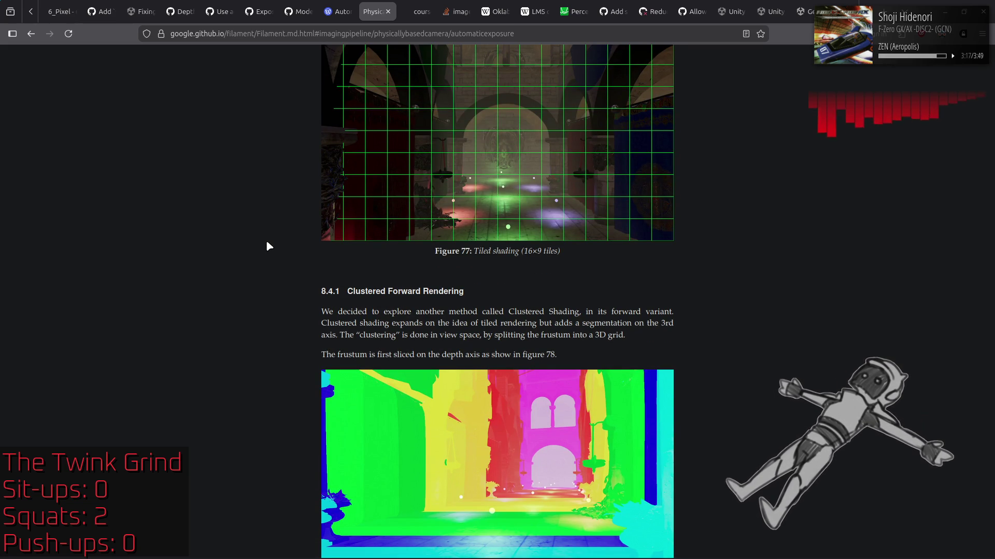
scroll(266, 243, "down", 4)
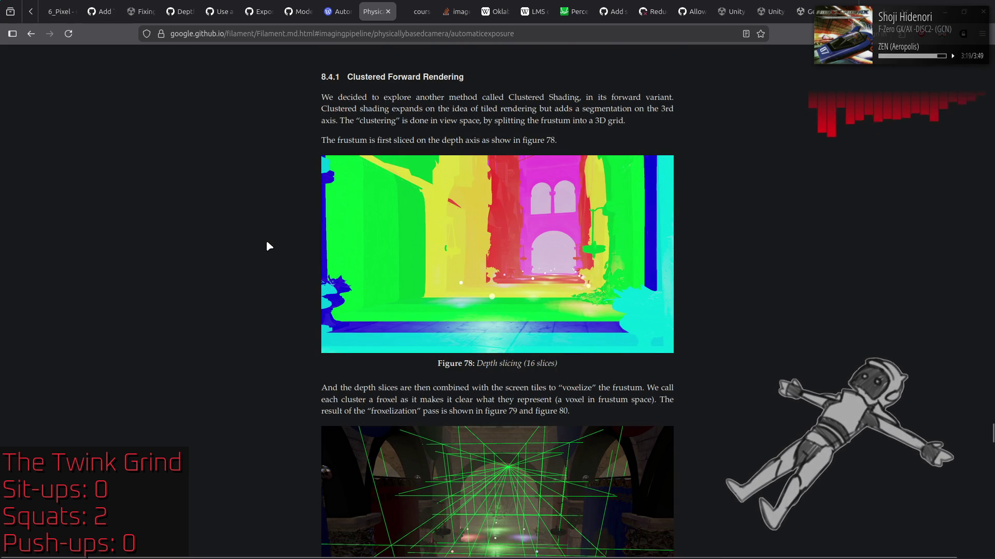
scroll(266, 241, "down", 4)
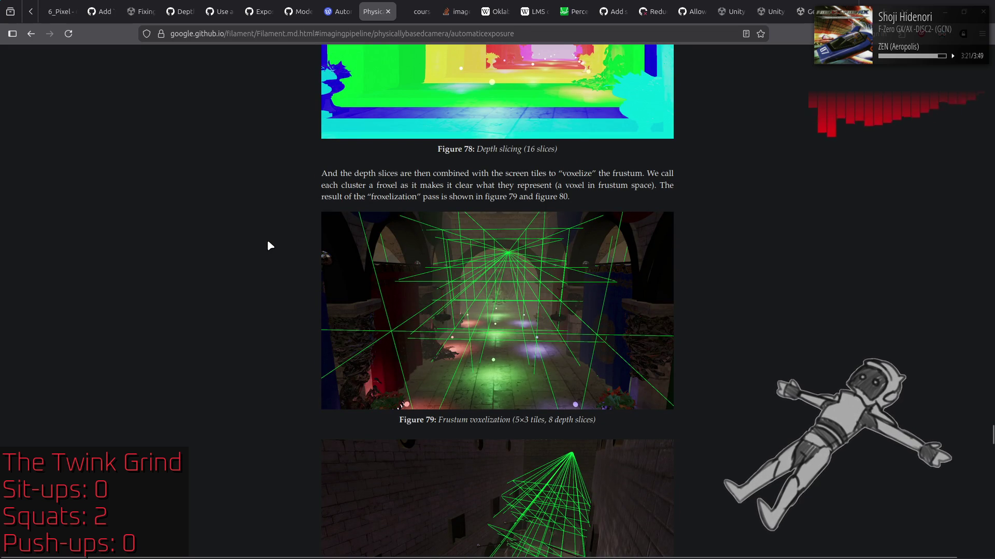
scroll(268, 243, "down", 15)
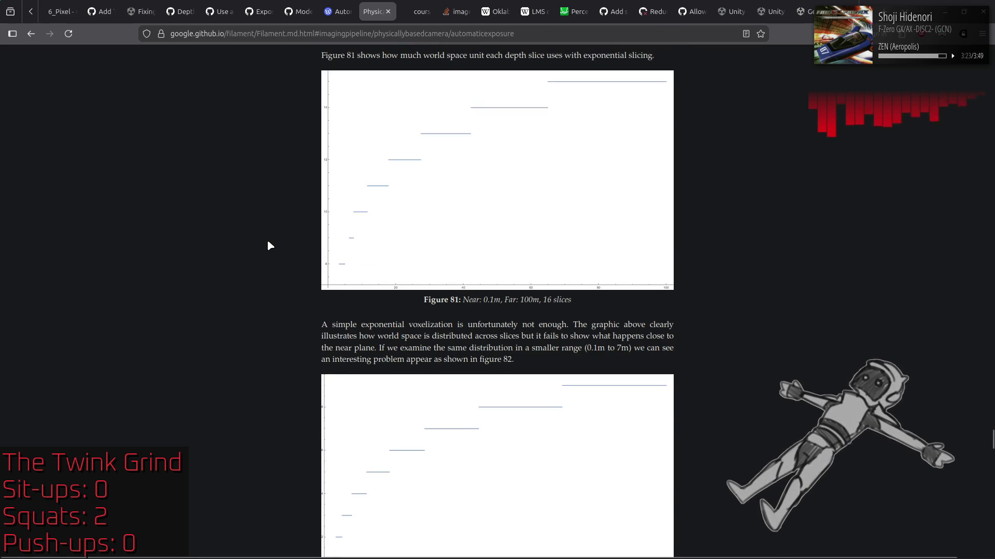
scroll(268, 244, "down", 7)
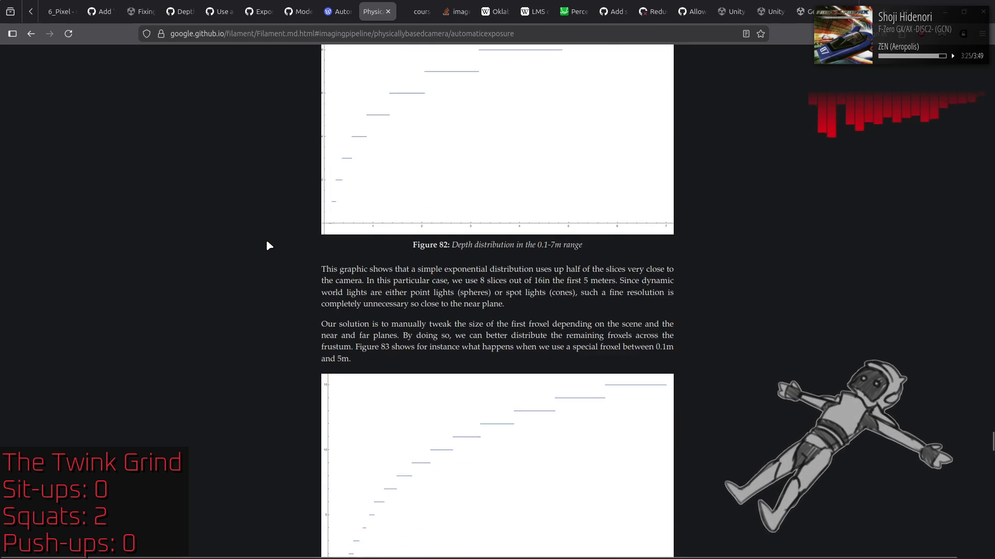
scroll(268, 243, "down", 10)
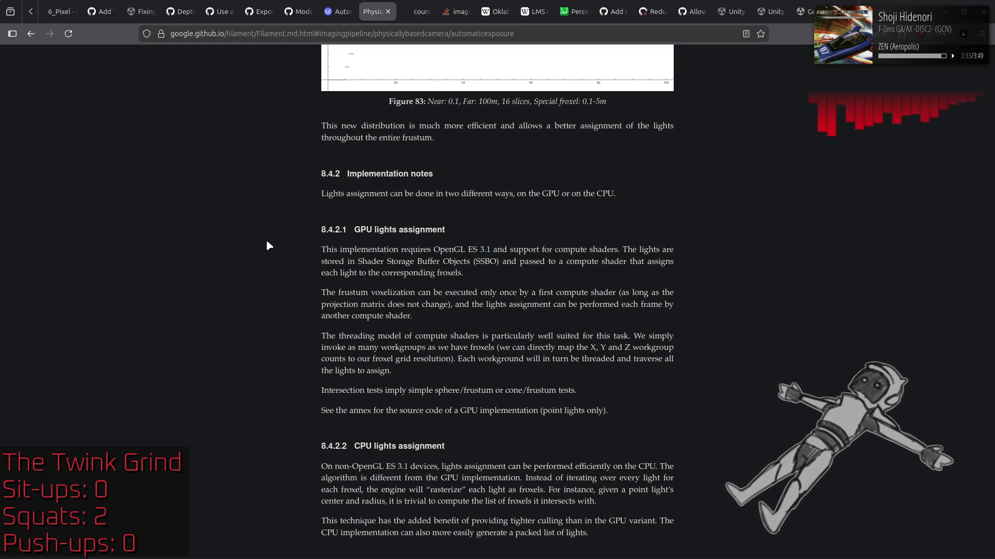
scroll(267, 241, "down", 7)
scroll(266, 242, "up", 7)
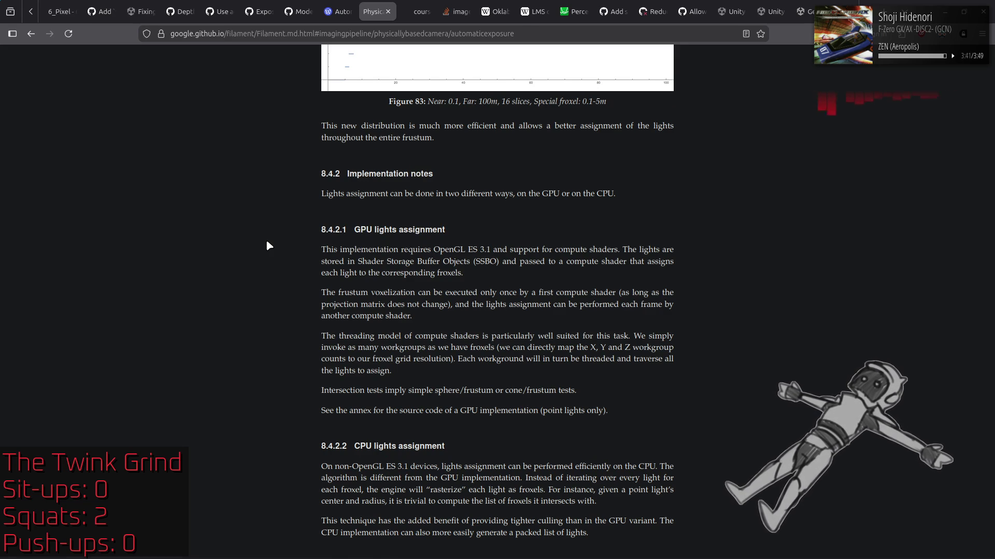
scroll(267, 244, "down", 4)
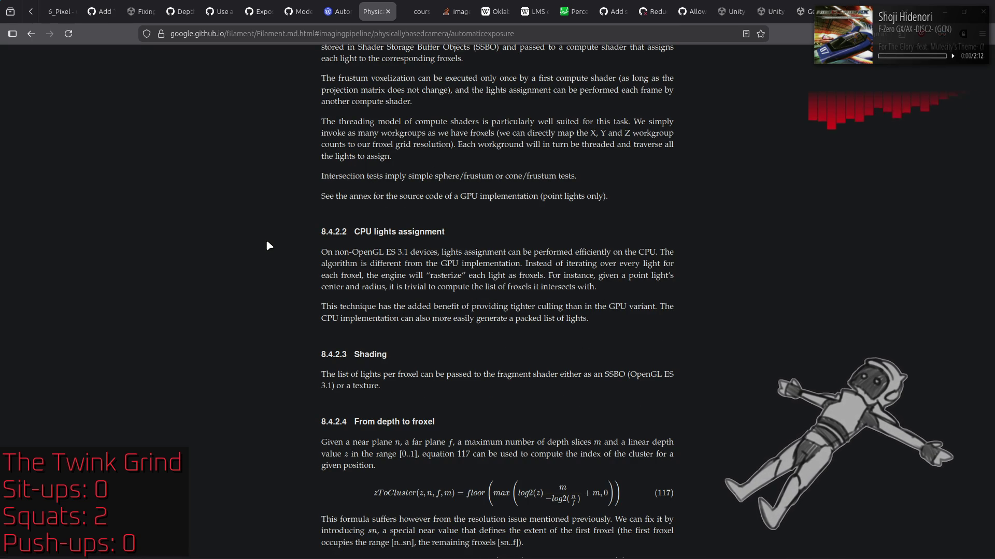
scroll(268, 244, "down", 4)
Scroll through Filament's validation and coordinate system sections
scroll(267, 245, "down", 7)
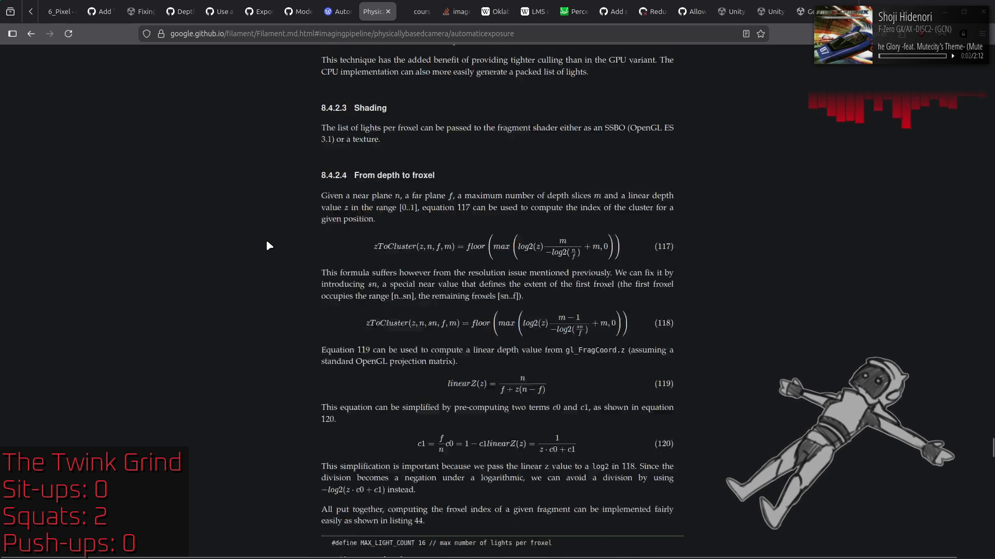
scroll(267, 242, "down", 8)
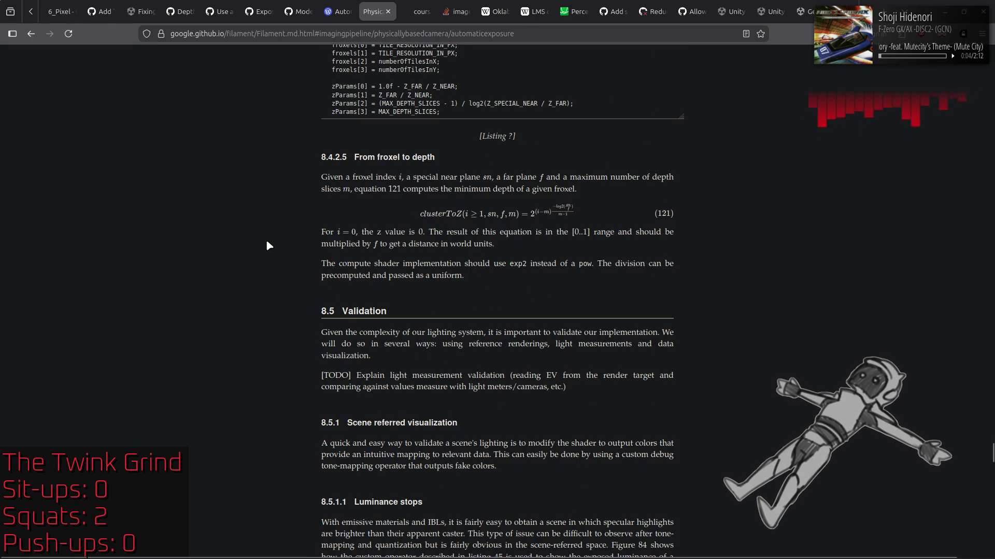
scroll(267, 242, "down", 6)
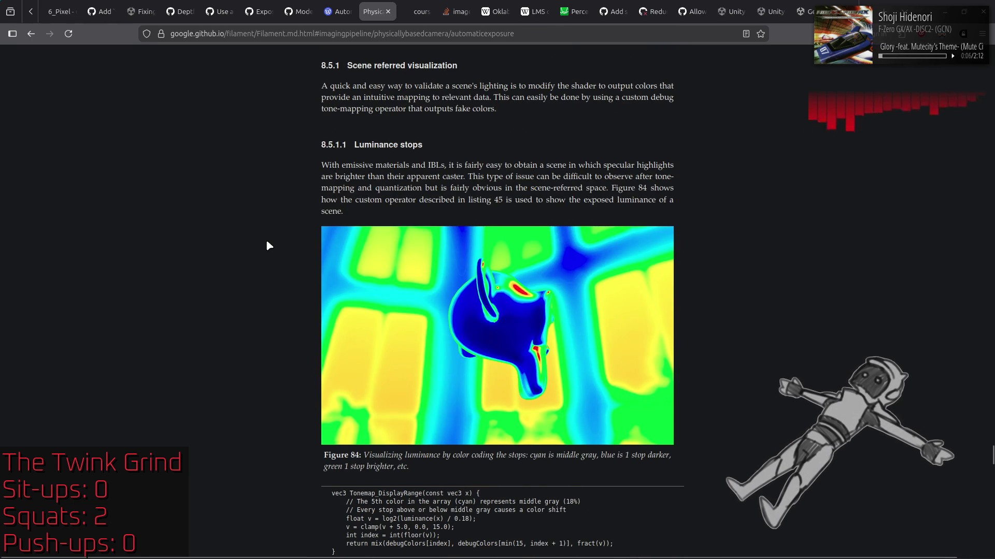
scroll(266, 241, "down", 5)
scroll(268, 245, "down", 8)
scroll(268, 245, "down", 4)
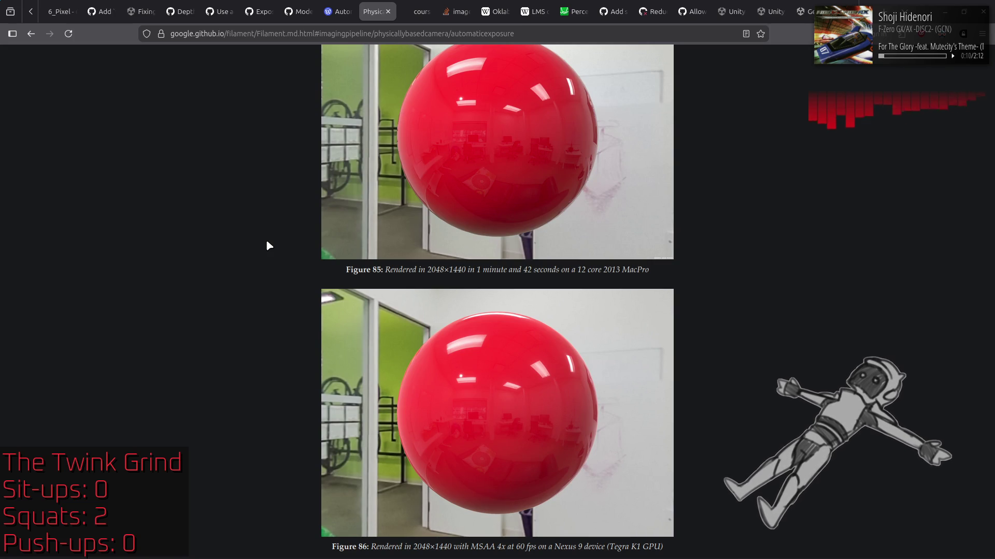
scroll(268, 243, "down", 1)
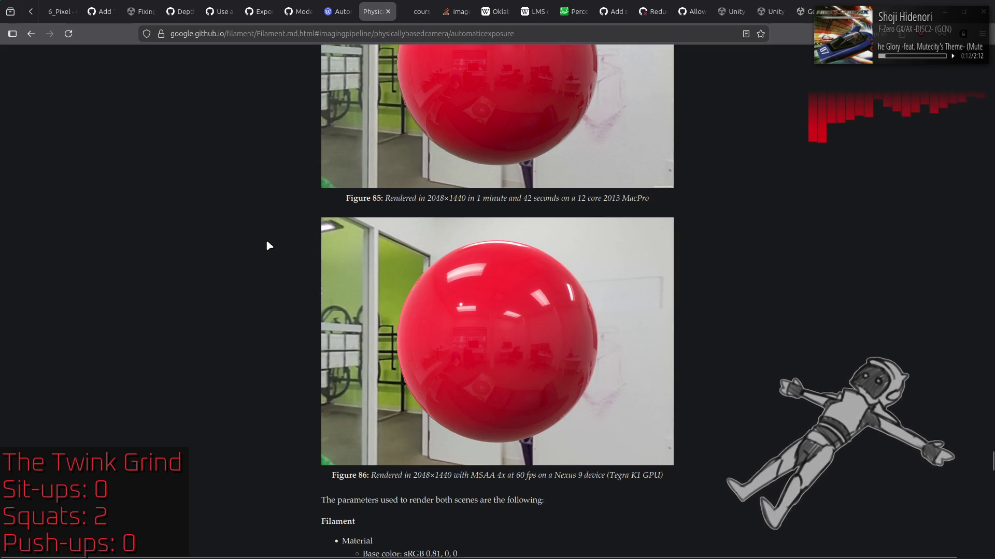
scroll(267, 243, "up", 1)
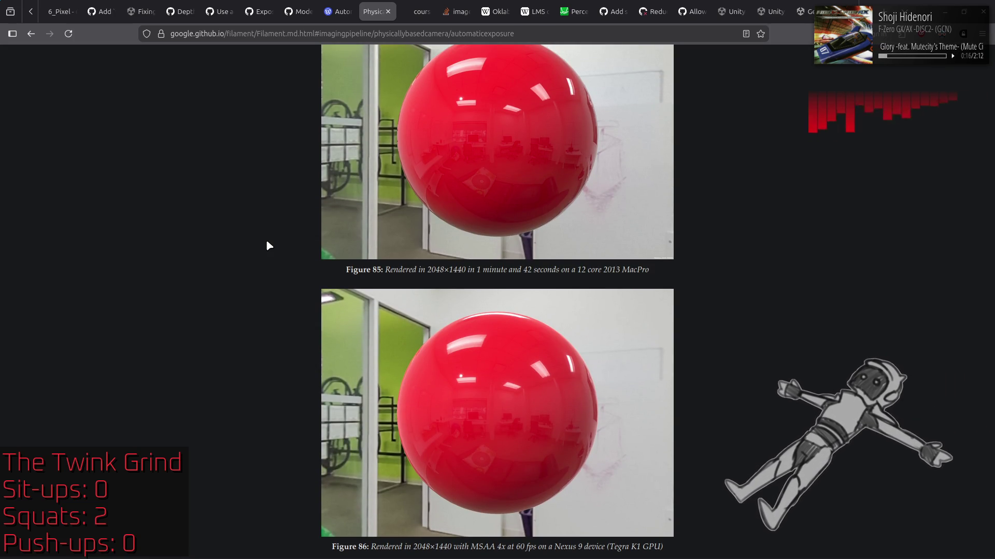
scroll(267, 245, "up", 1)
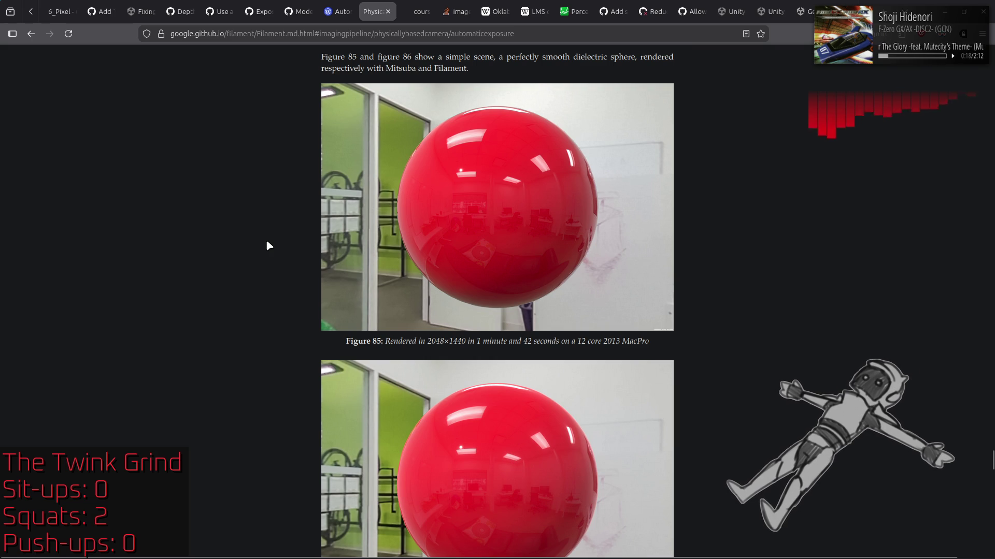
scroll(267, 245, "down", 6)
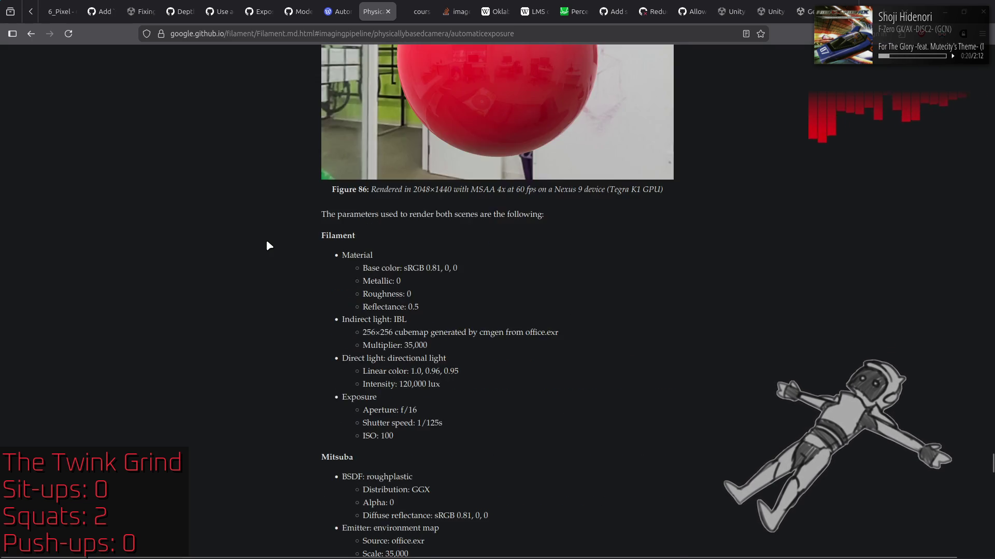
scroll(267, 246, "down", 6)
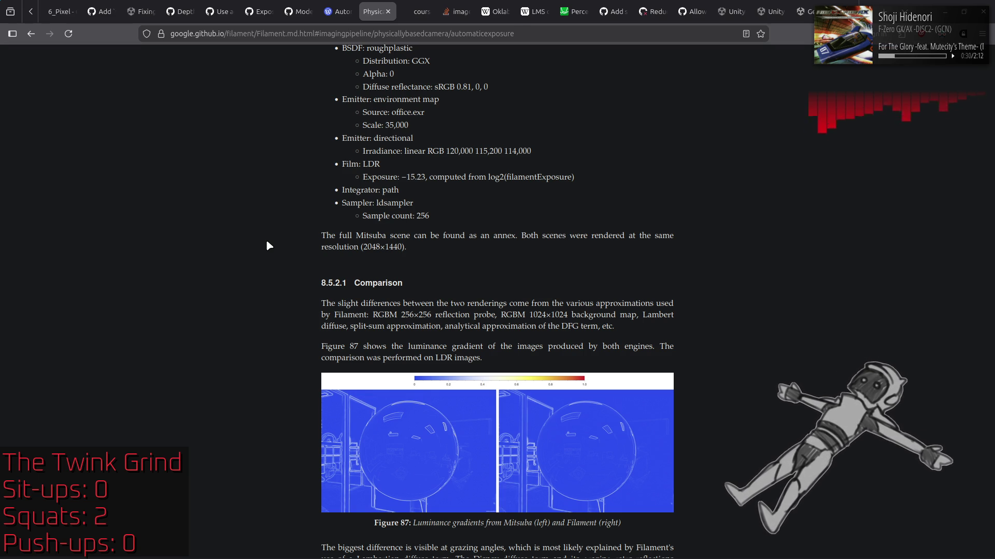
scroll(267, 241, "down", 8)
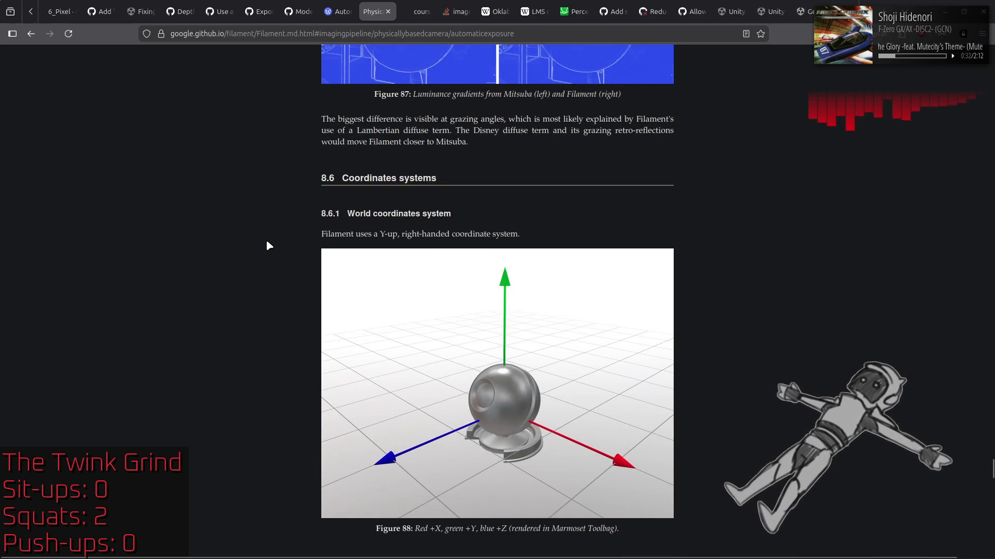
scroll(268, 247, "down", 10)
Close the Filament documentation tab and return to the Automatic Exposure article
scroll(270, 246, "up", 20)
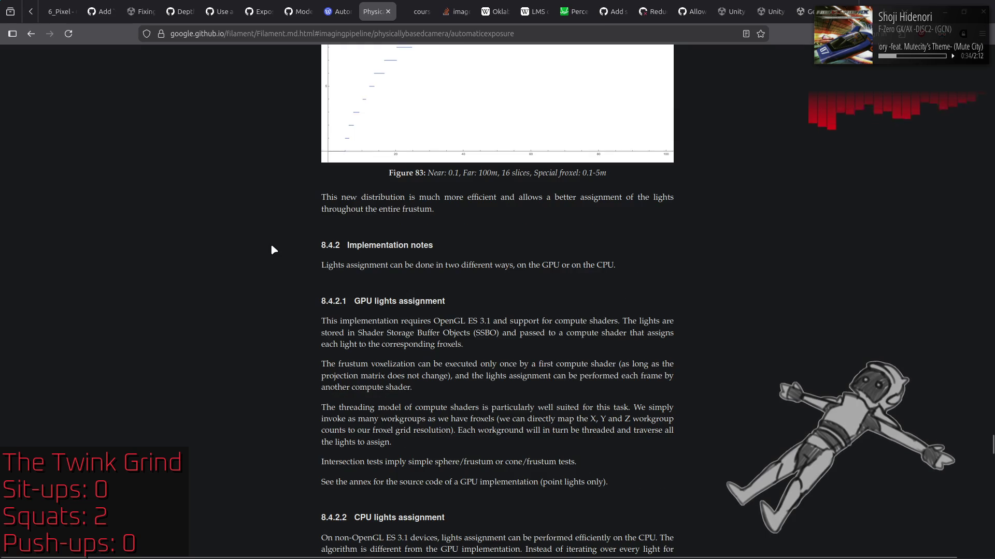
scroll(271, 246, "up", 20)
scroll(272, 248, "down", 12)
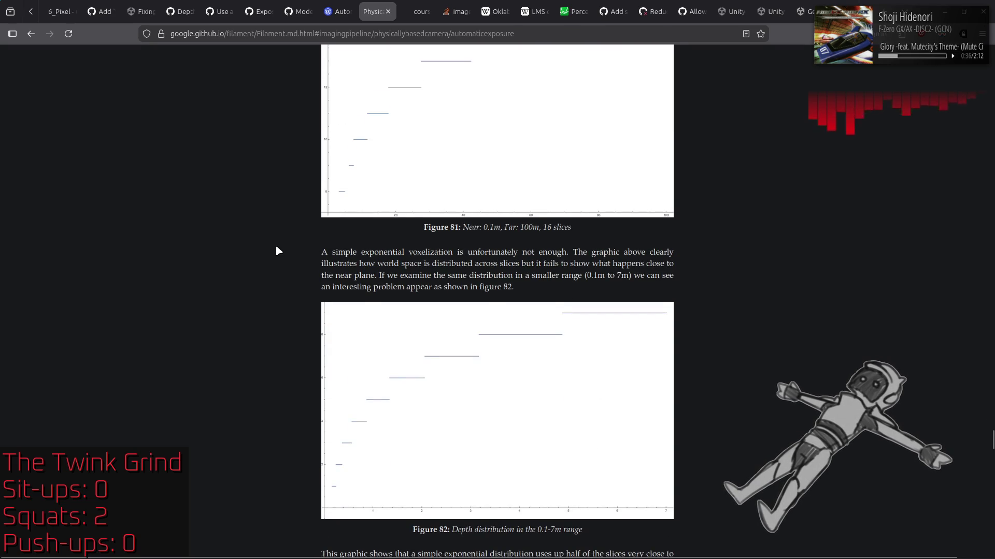
middle_click(374, 6)
left_click(341, 12)
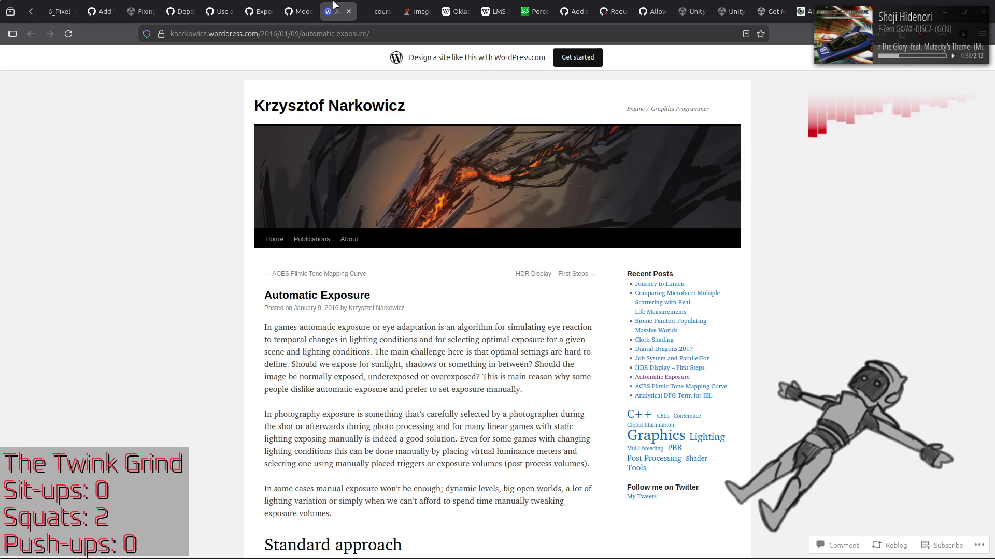
scroll(177, 297, "down", 5)
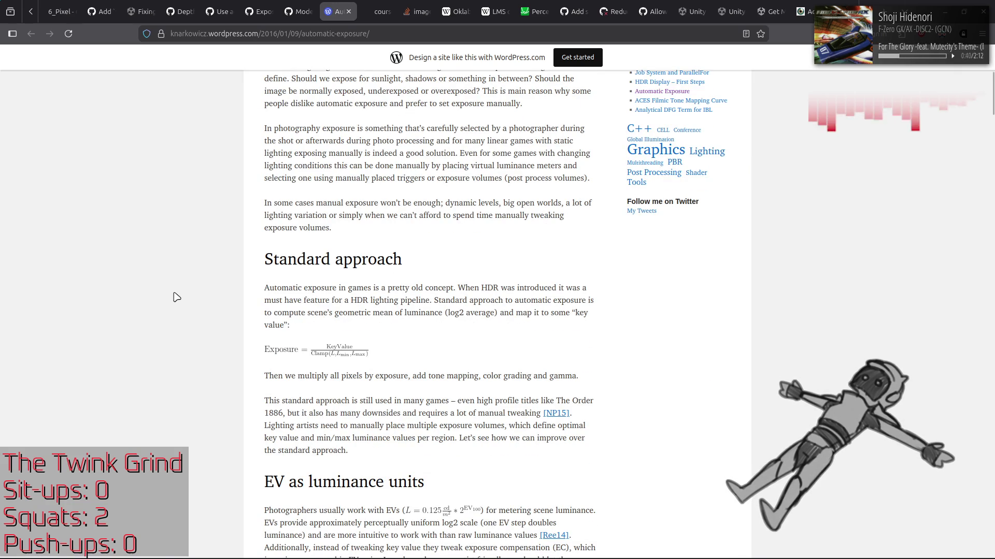
scroll(177, 297, "down", 5)
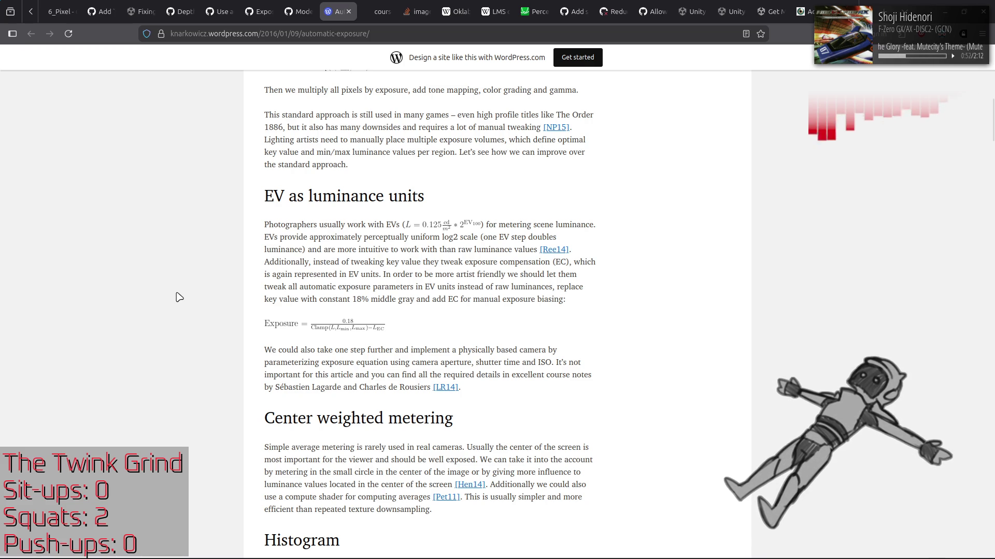
scroll(178, 297, "down", 8)
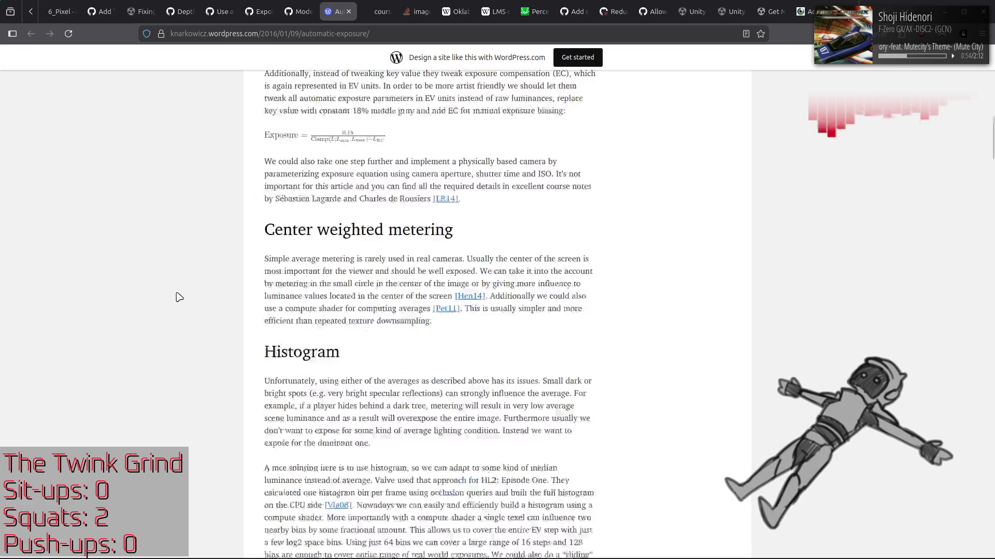
scroll(179, 297, "down", 5)
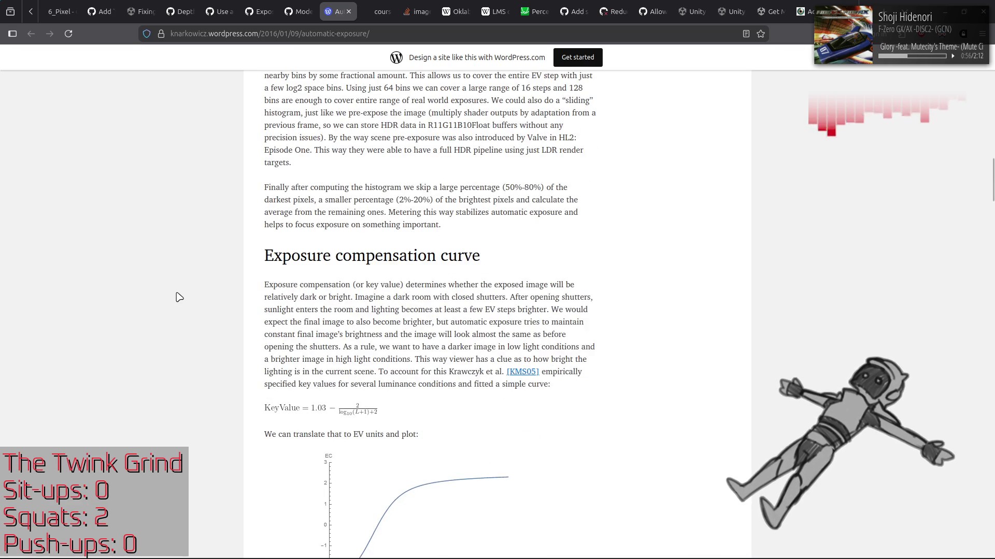
scroll(179, 296, "down", 5)
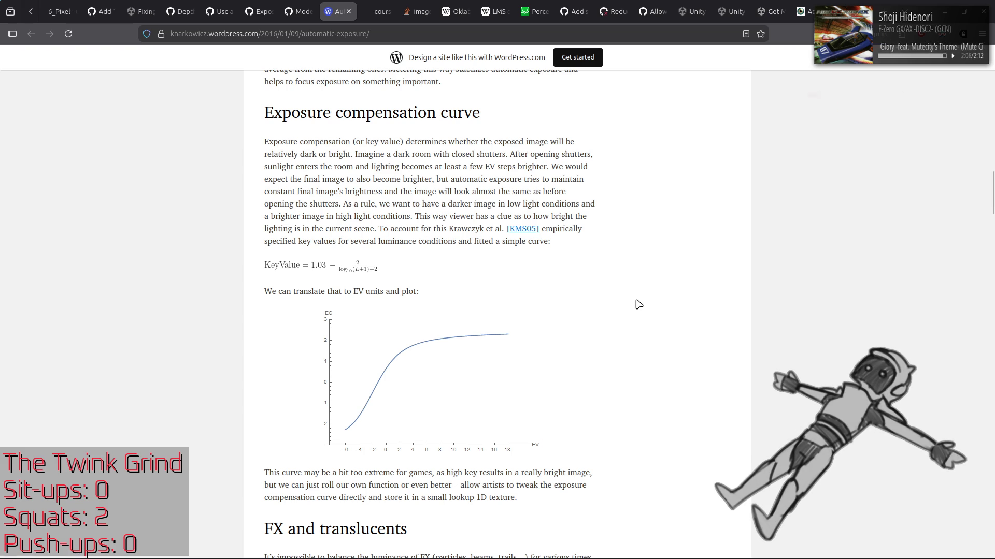
left_click(381, 11)
Read the title page, briefly highlighting the title, author and SIGGRAPH 2014 lines
scroll(708, 288, "down", 2)
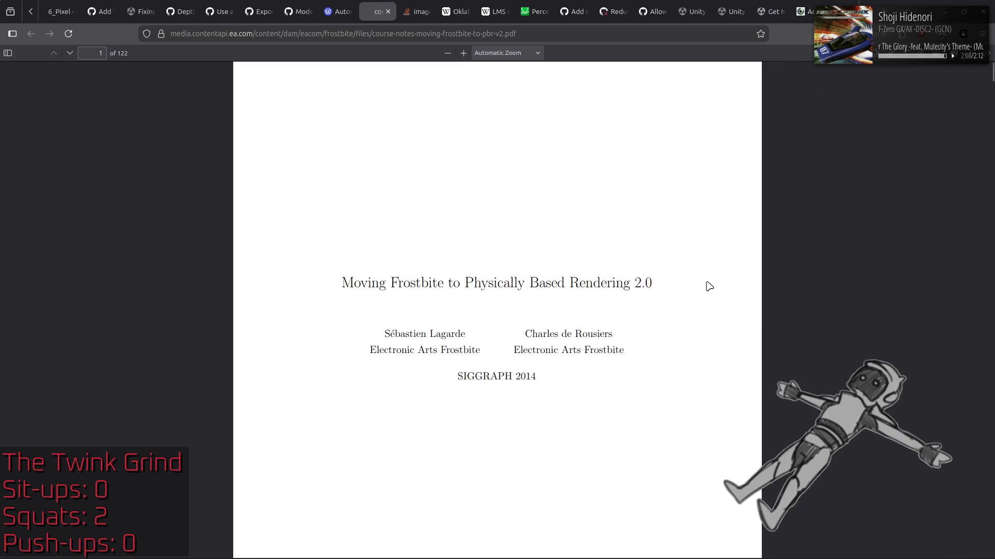
left_click_drag(340, 249, 462, 250)
mouse_move(657, 249)
left_mouse_down()
mouse_move(529, 344)
mouse_move(513, 342)
mouse_move(497, 285)
left_mouse_up()
left_click(496, 285)
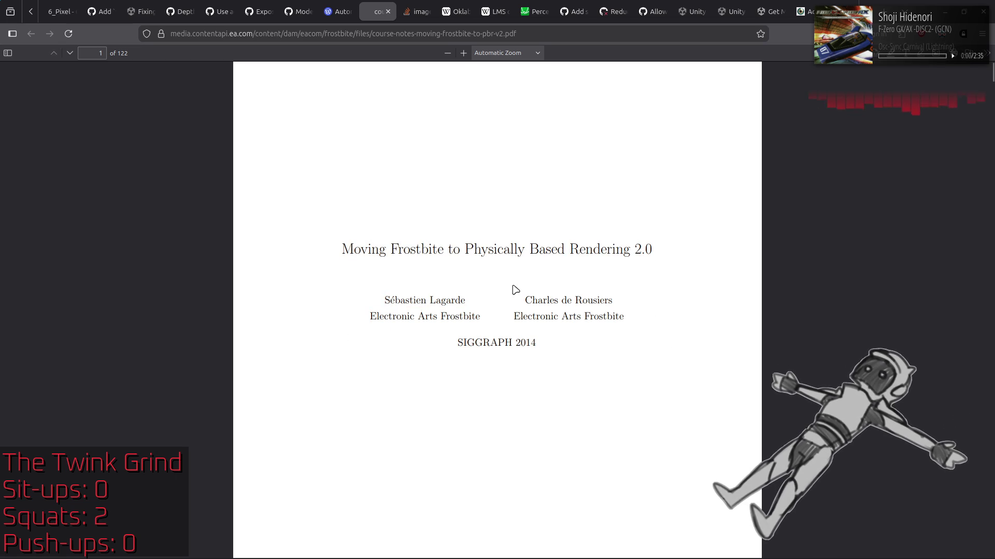
left_click_drag(518, 357, 525, 343)
left_click(466, 326)
Show the page thumbnail sidebar and browse the thumbnails
left_click(8, 53)
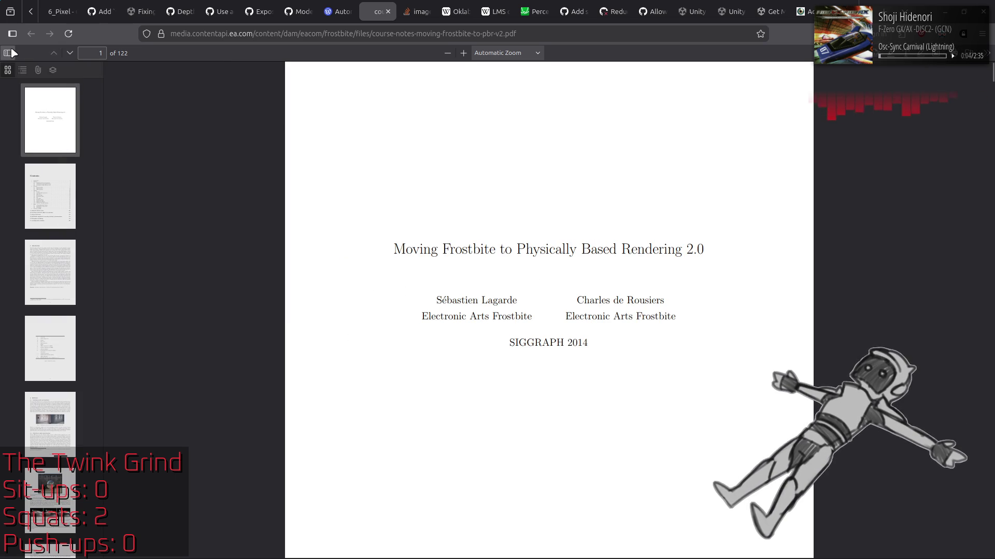
scroll(372, 251, "down", 10)
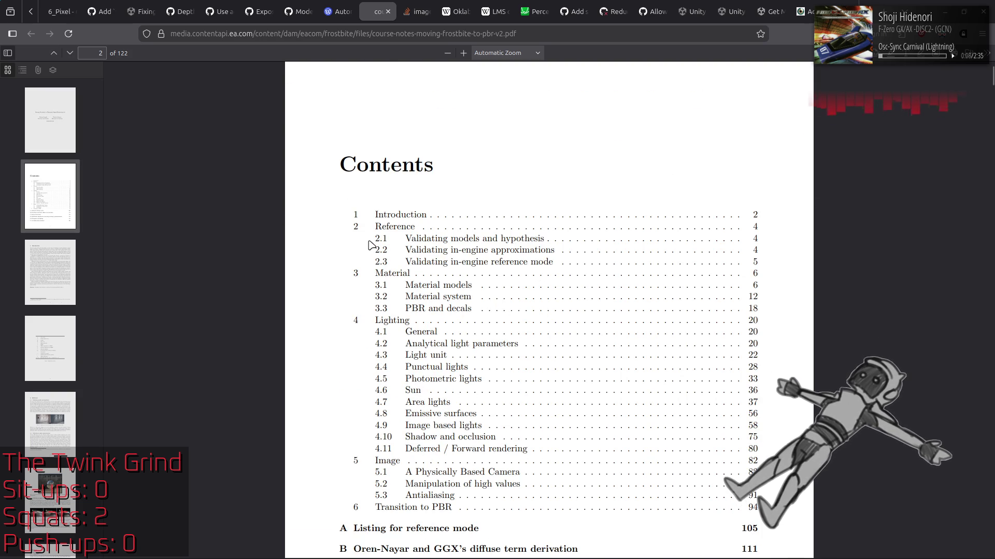
scroll(372, 245, "down", 3)
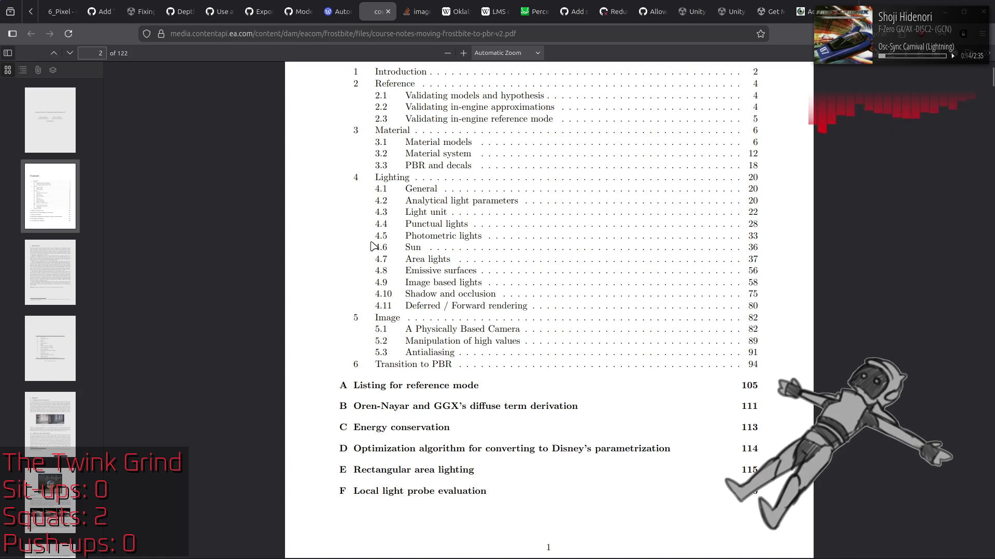
scroll(355, 248, "down", 5)
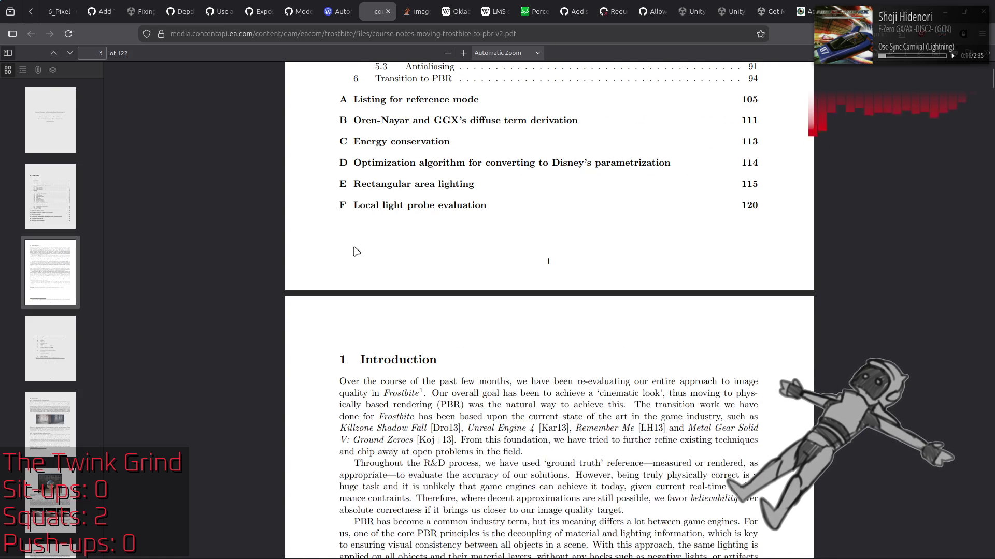
scroll(355, 249, "up", 5)
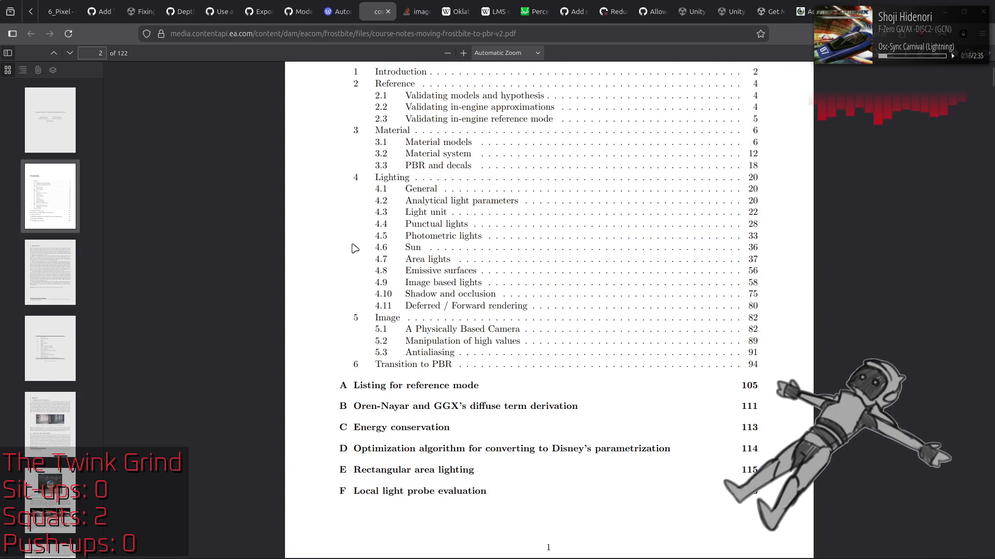
scroll(355, 249, "up", 3)
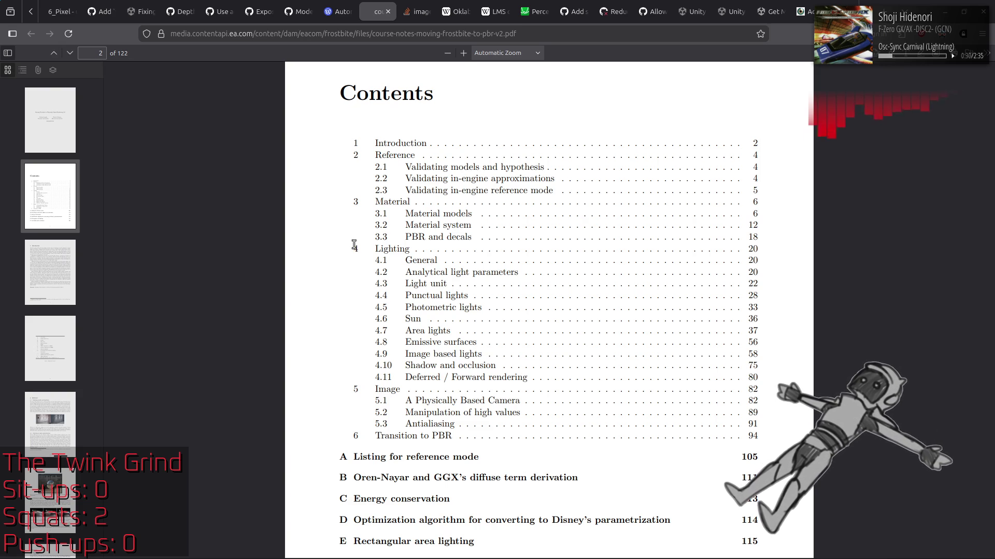
Jump to page 5's Reference section, then page 6, and read into section 2
left_click(46, 426)
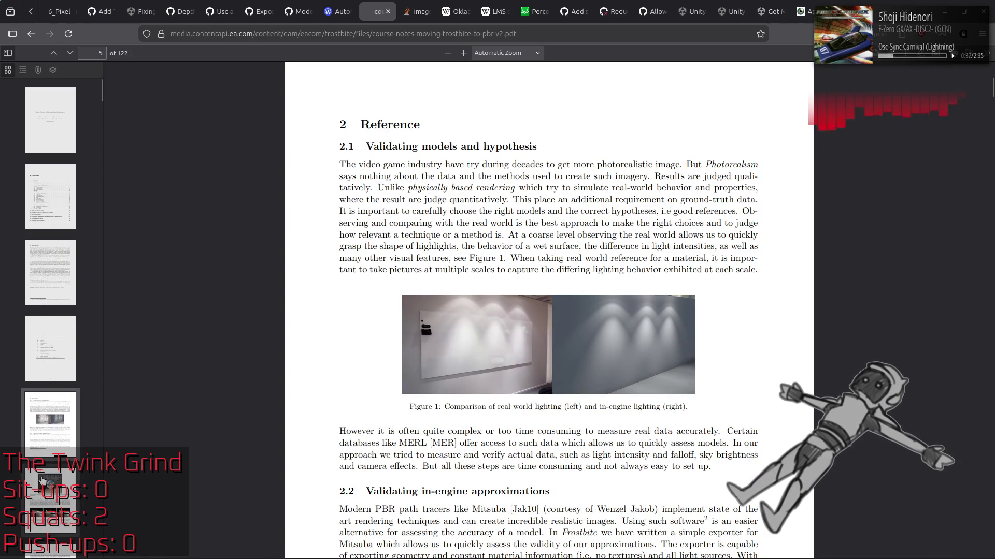
left_click(43, 481)
scroll(337, 279, "down", 3)
scroll(339, 279, "down", 10)
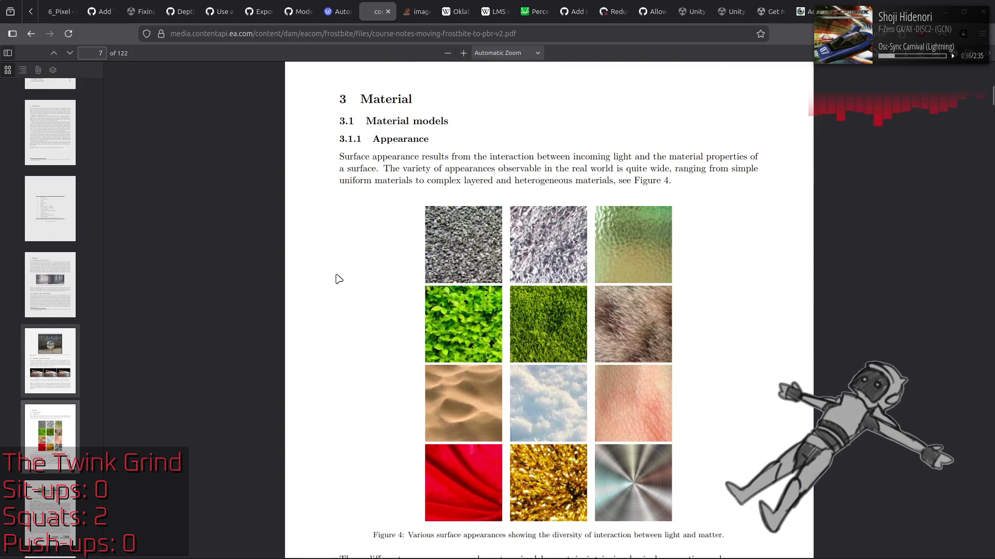
scroll(339, 278, "down", 10)
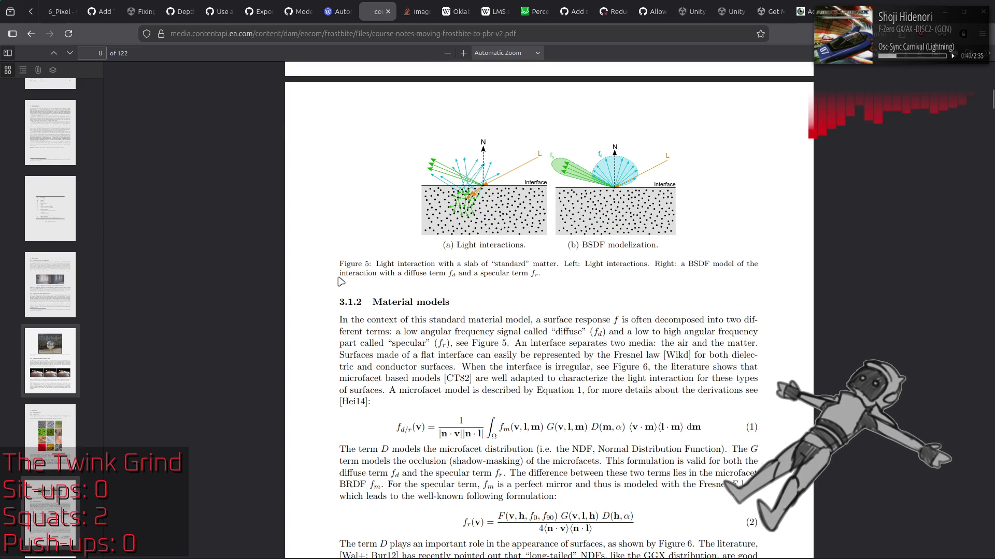
scroll(324, 266, "down", 5)
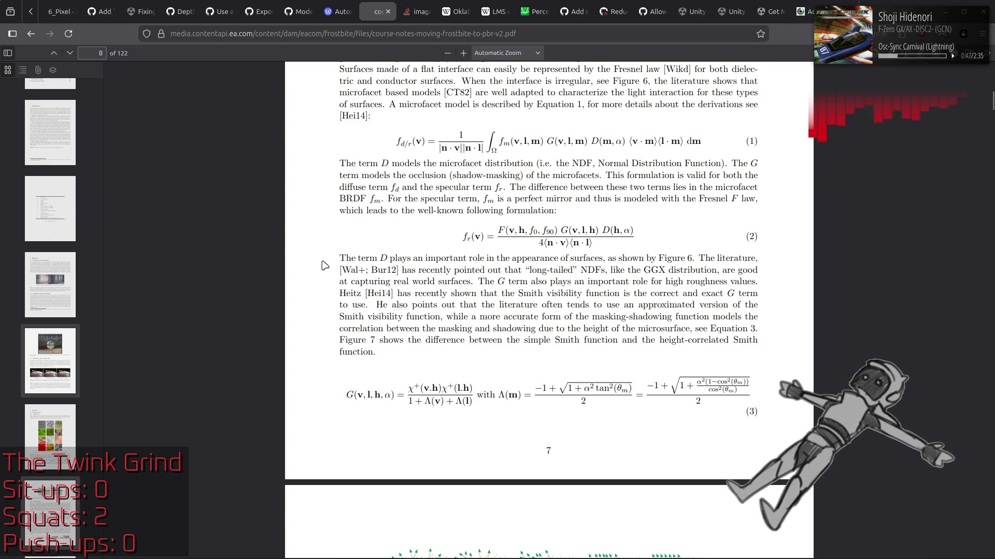
scroll(325, 265, "down", 6)
Scroll down to page 12's Figure 10 comparing Lambert and Disney diffuse
scroll(325, 265, "down", 3)
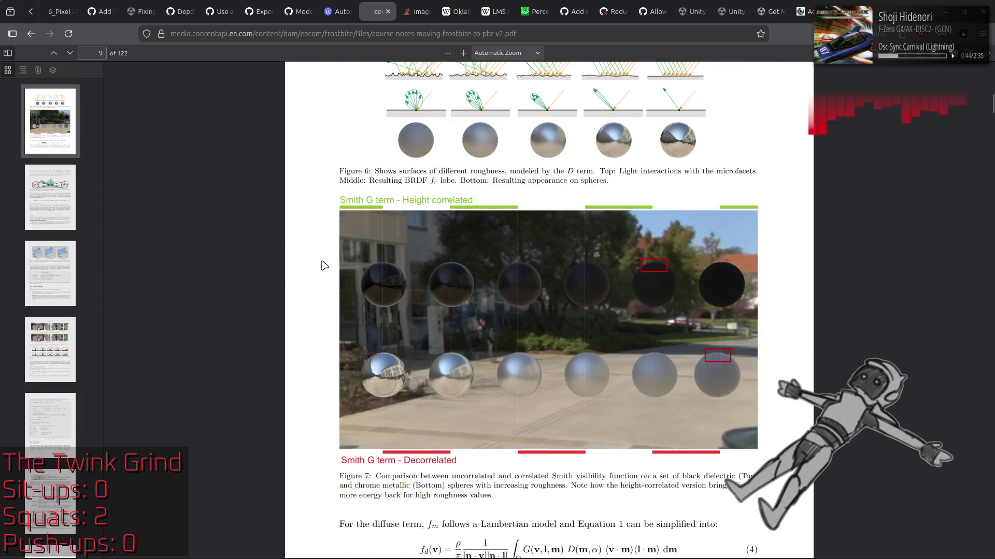
scroll(324, 266, "down", 3)
scroll(325, 266, "down", 5)
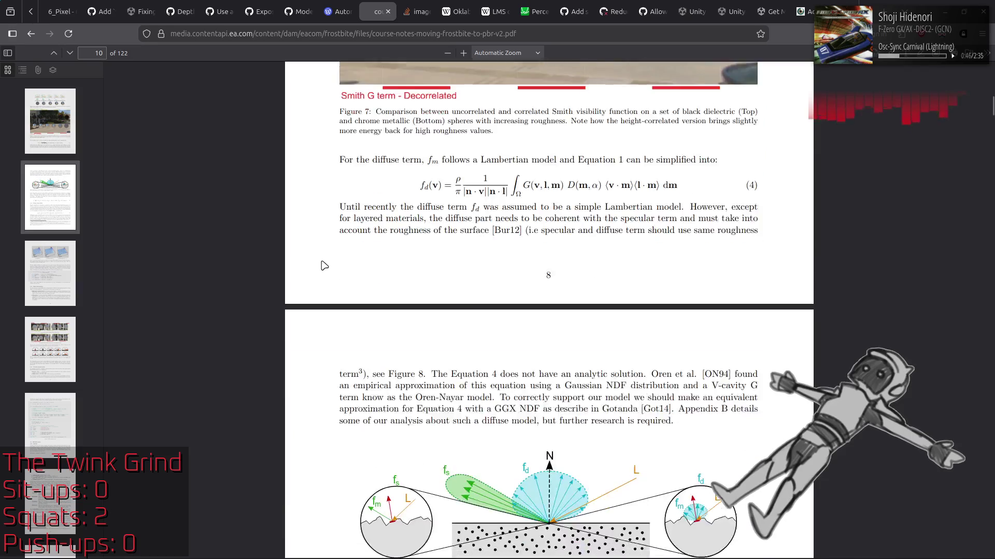
scroll(325, 266, "down", 5)
scroll(325, 266, "up", 2)
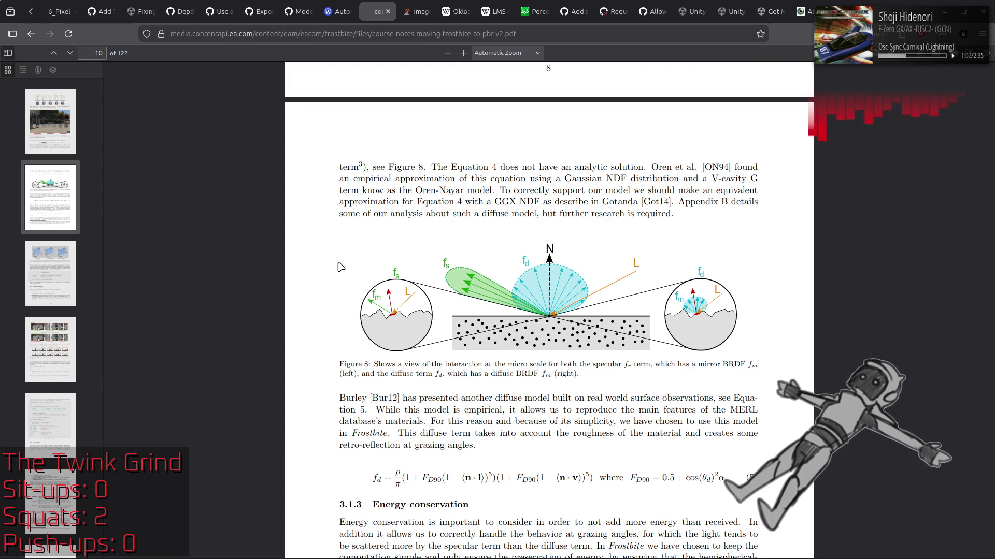
scroll(341, 267, "down", 4)
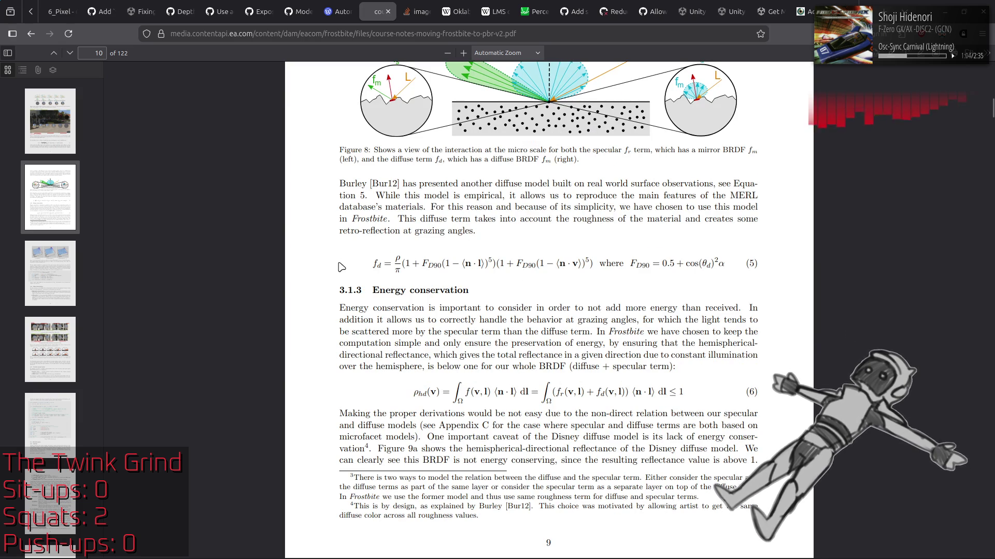
scroll(341, 267, "down", 4)
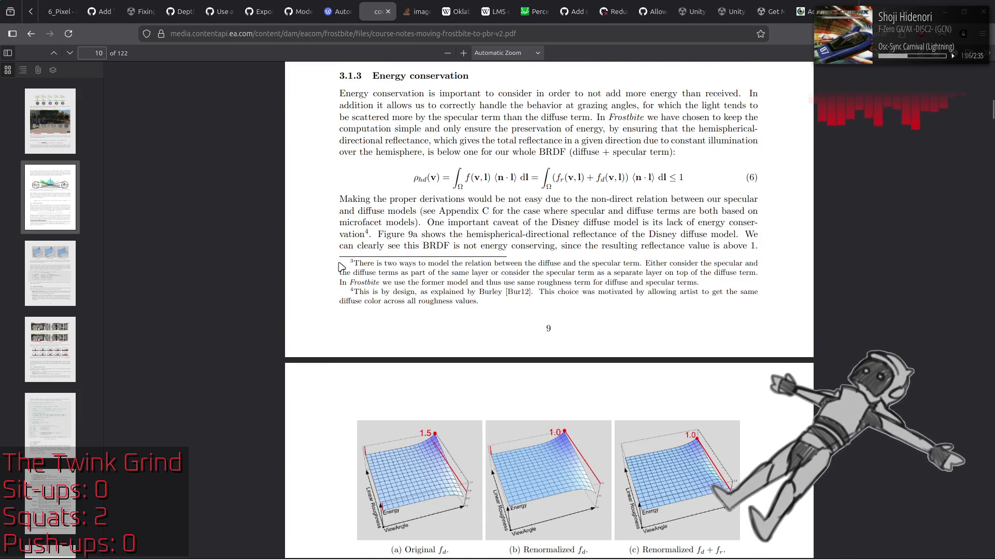
scroll(341, 266, "down", 10)
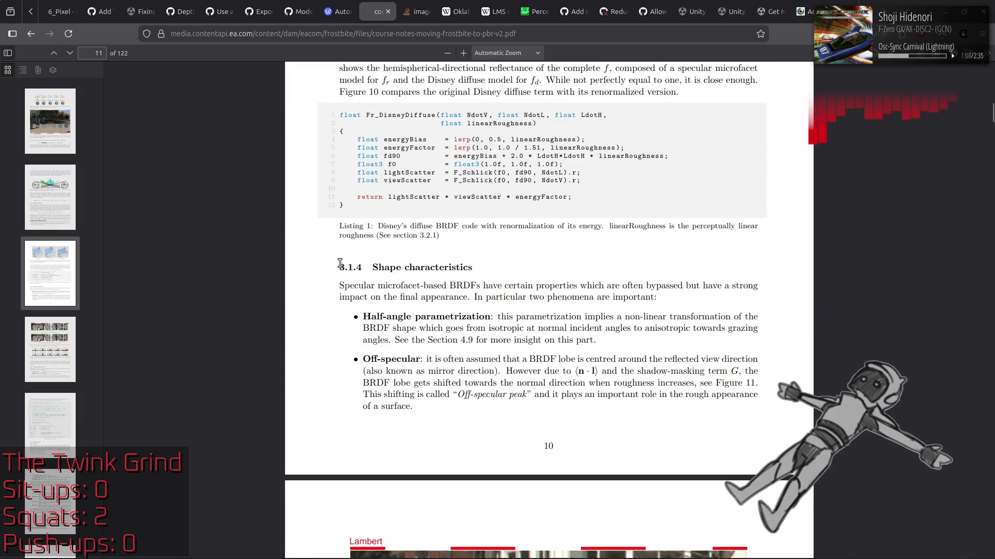
scroll(341, 265, "down", 7)
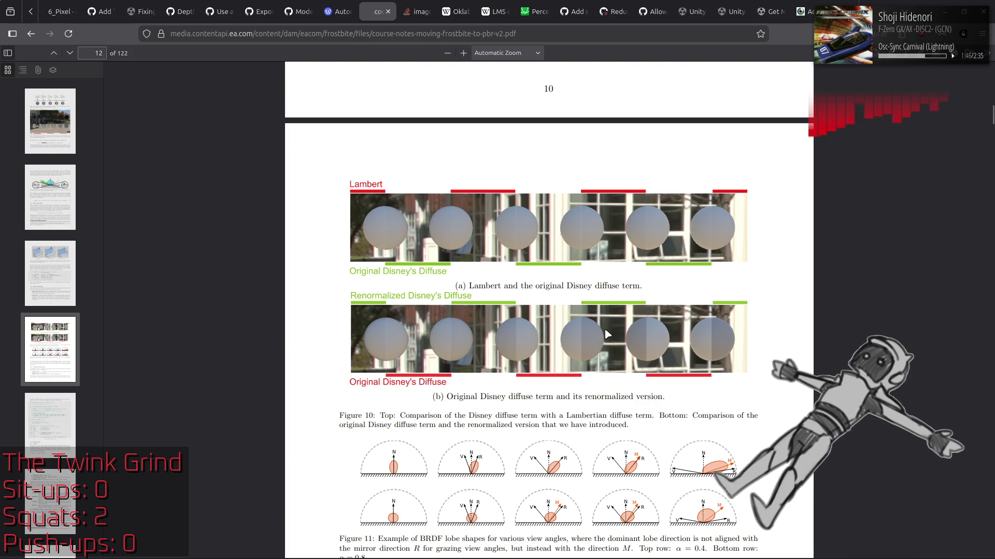
scroll(607, 334, "down", 5)
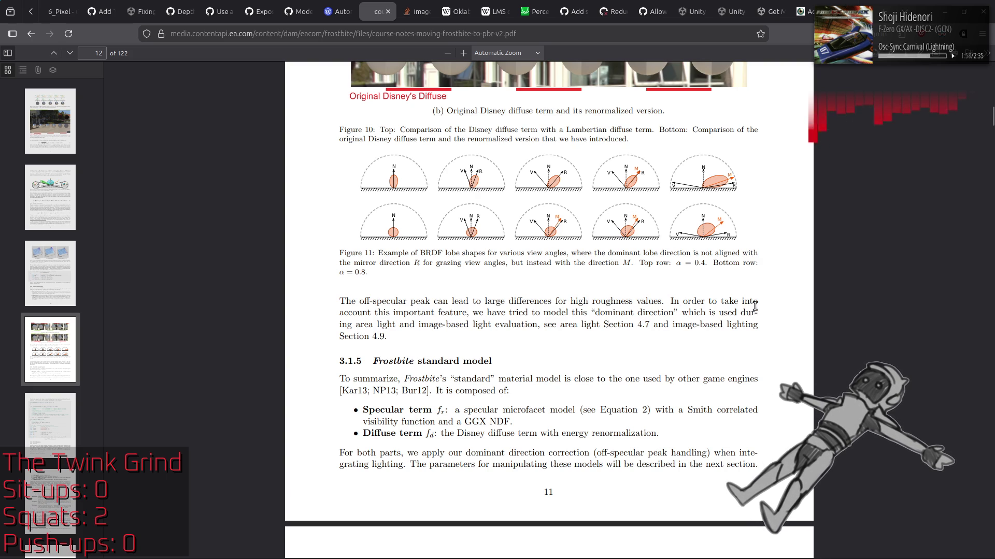
Read Listing 2 on page 13, highlighting its Divide by PI, avoid artifact and optimize version comments
scroll(748, 308, "down", 6)
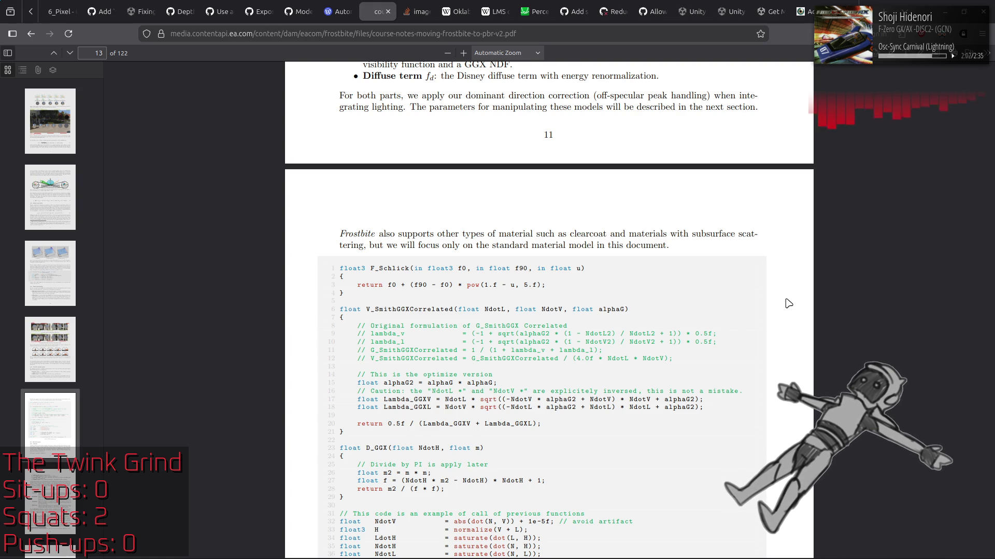
scroll(788, 304, "down", 4)
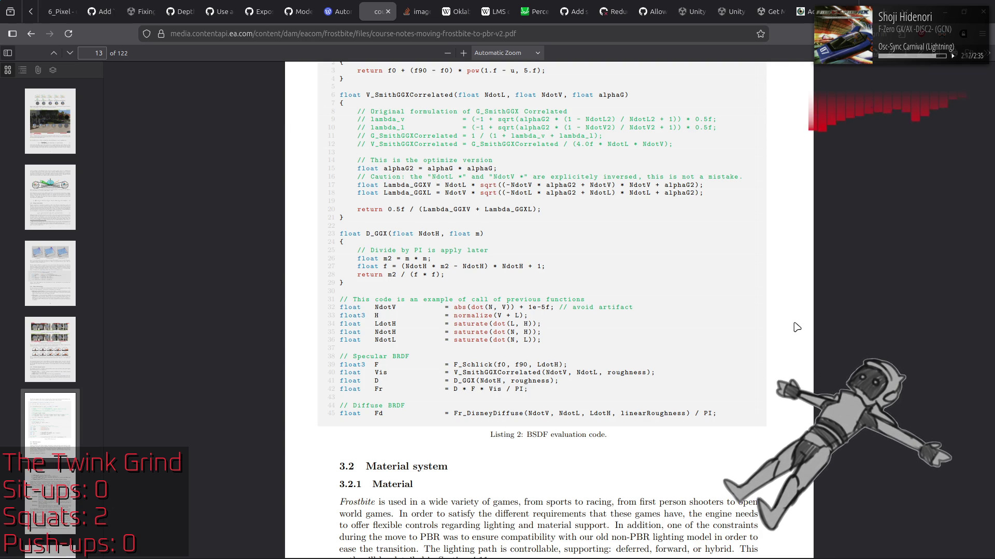
scroll(796, 327, "up", 1)
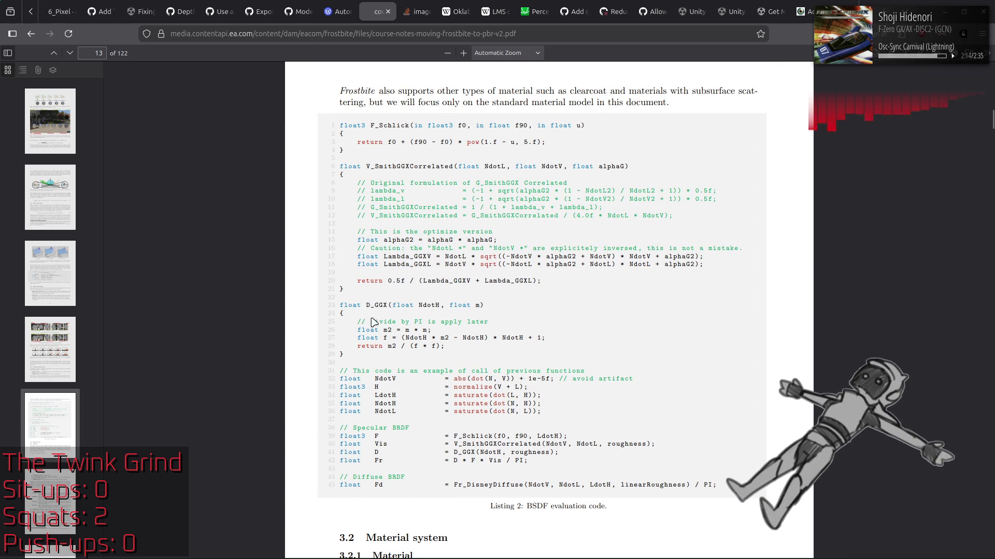
left_click_drag(369, 322, 540, 331)
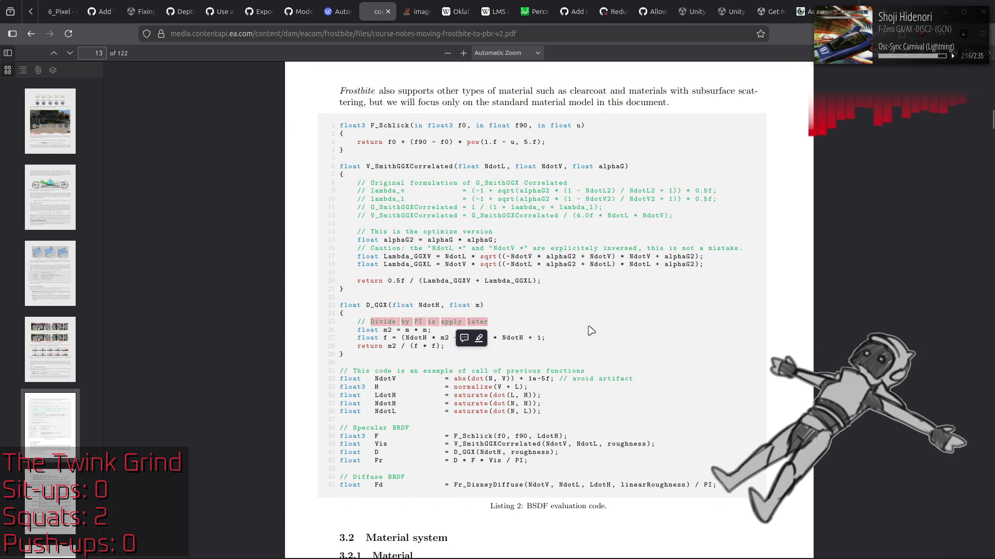
left_click(648, 321)
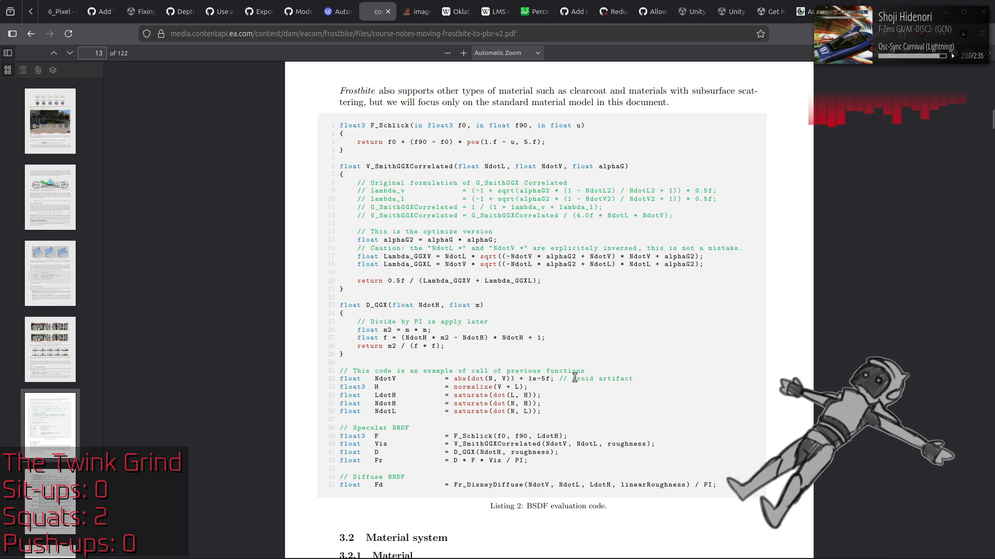
left_click_drag(573, 379, 633, 379)
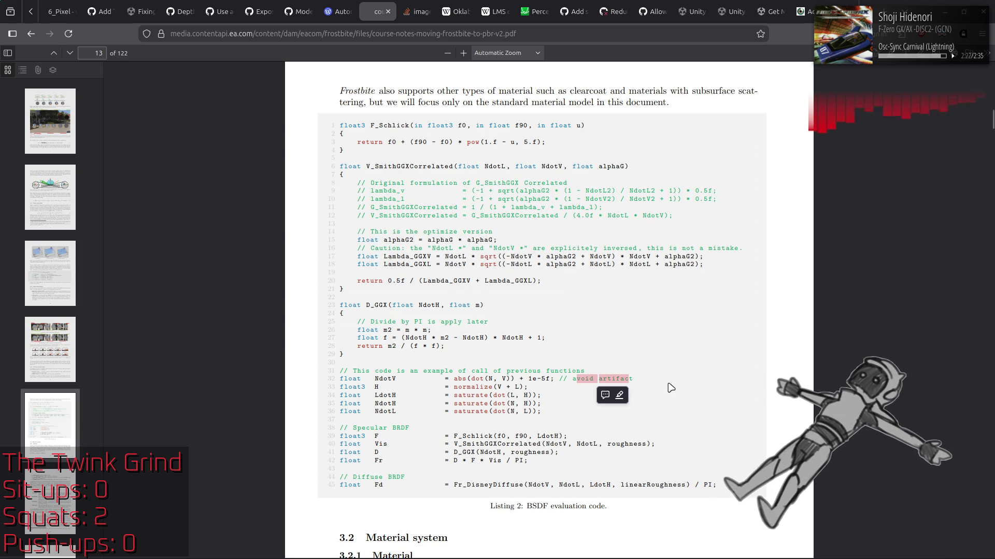
left_click(671, 384)
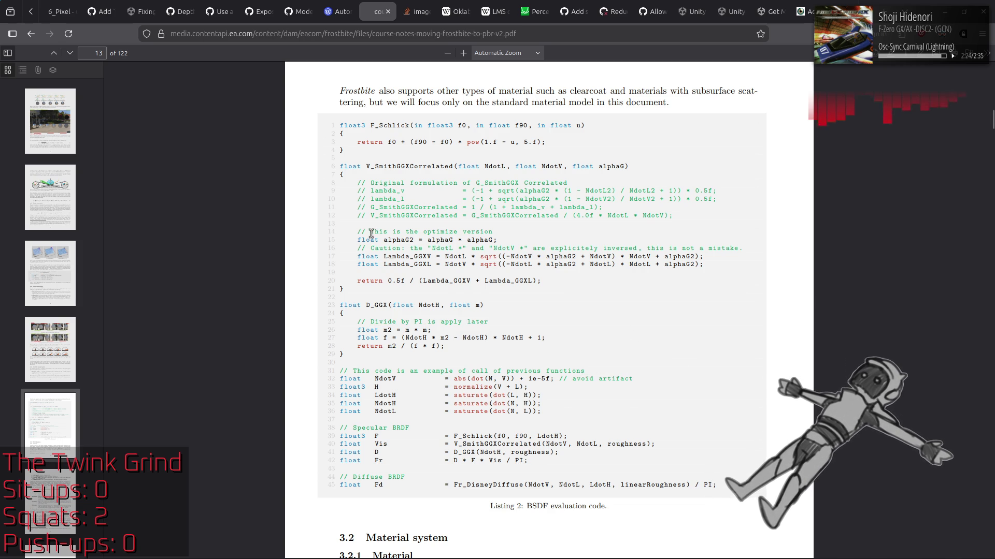
left_click_drag(370, 231, 520, 238)
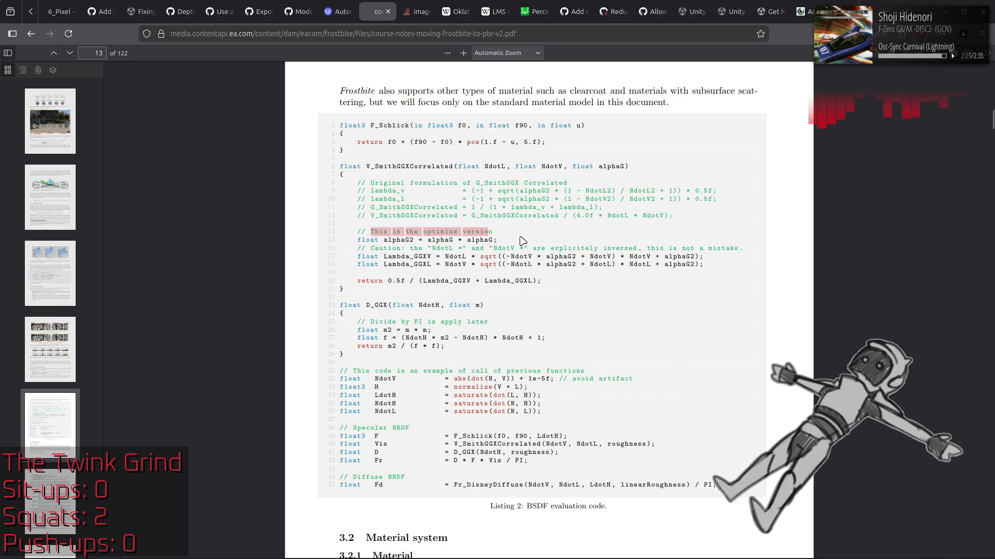
left_click(625, 303)
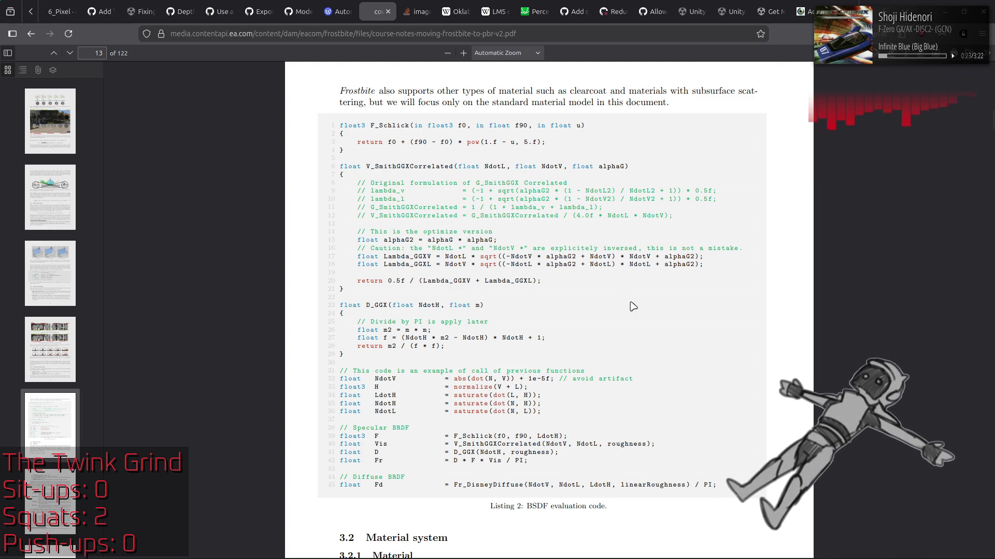
Scroll past Figure 12's smoothness remapping toward Figure 13's reflectance remapping plot on page 16
scroll(633, 306, "down", 5)
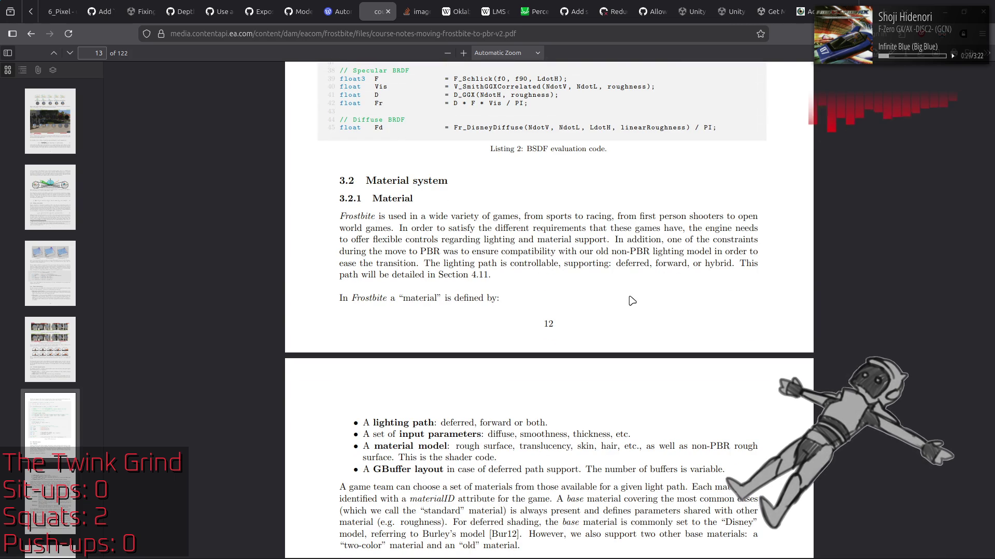
scroll(632, 301, "down", 12)
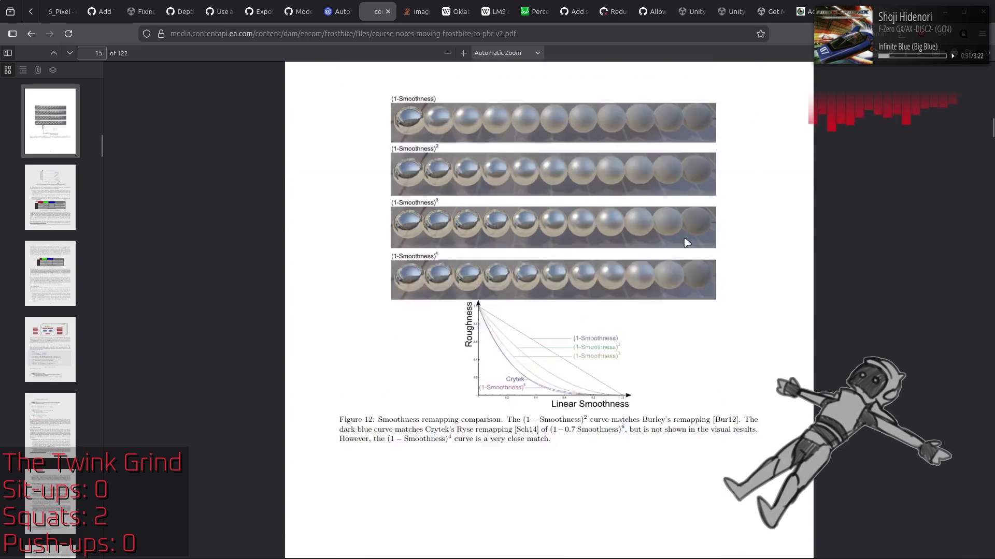
scroll(686, 242, "down", 2)
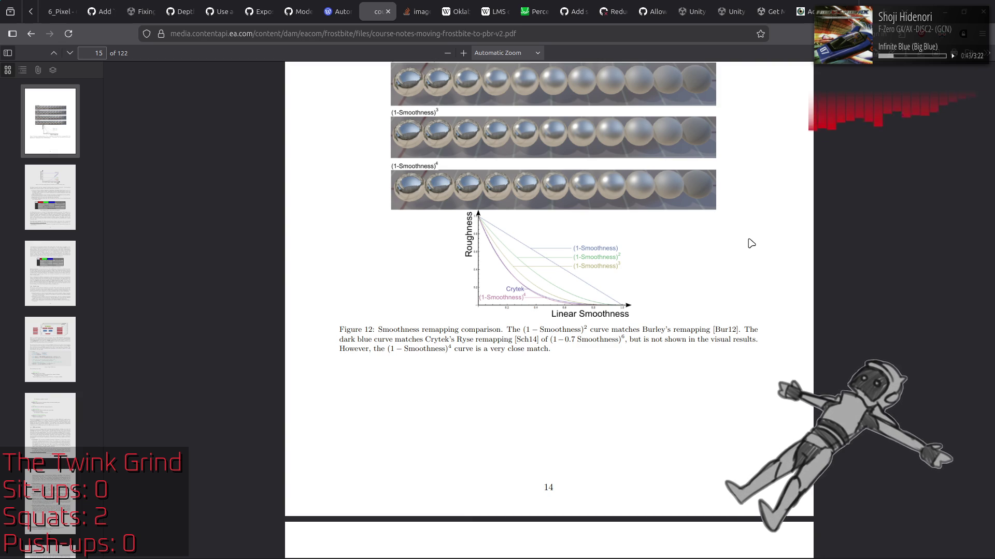
scroll(751, 244, "up", 5)
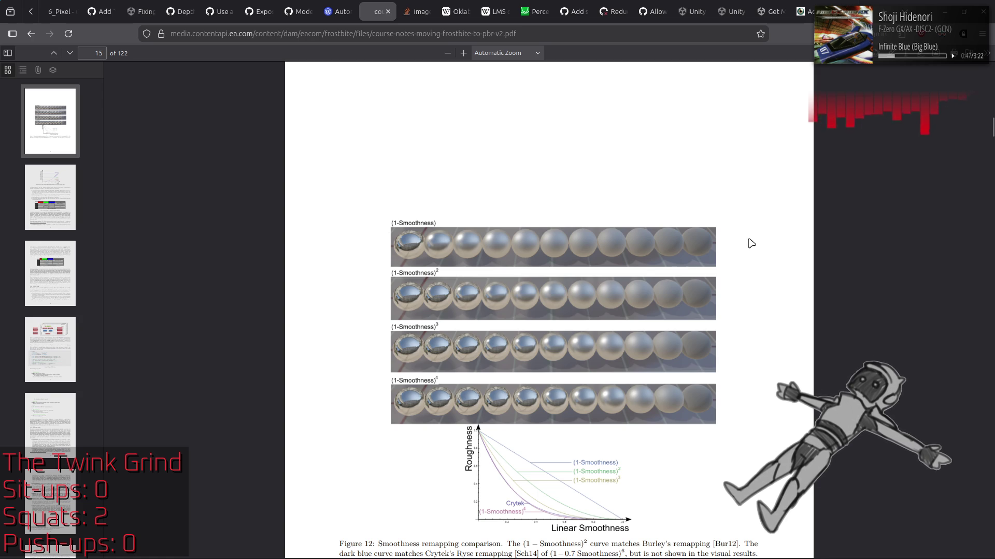
scroll(751, 243, "down", 2)
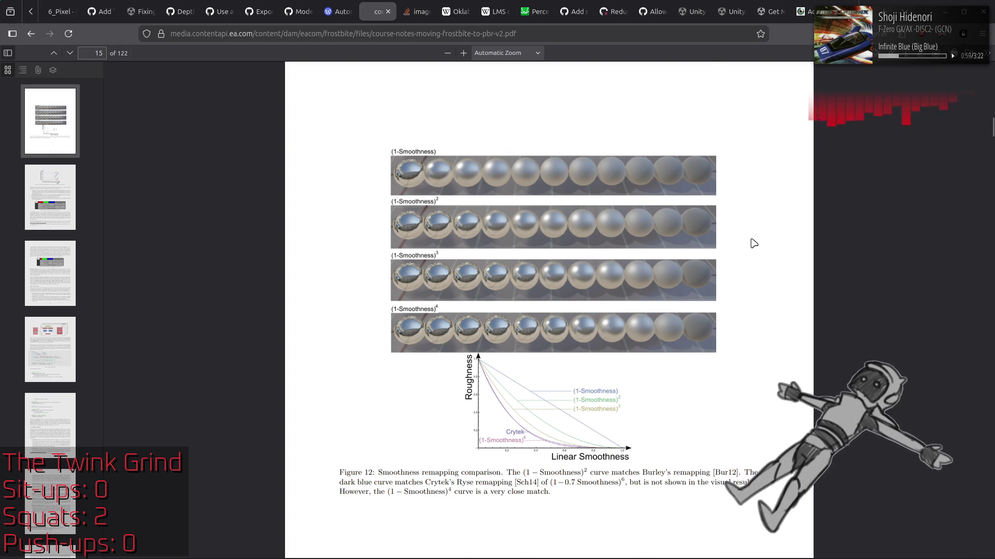
scroll(753, 243, "down", 10)
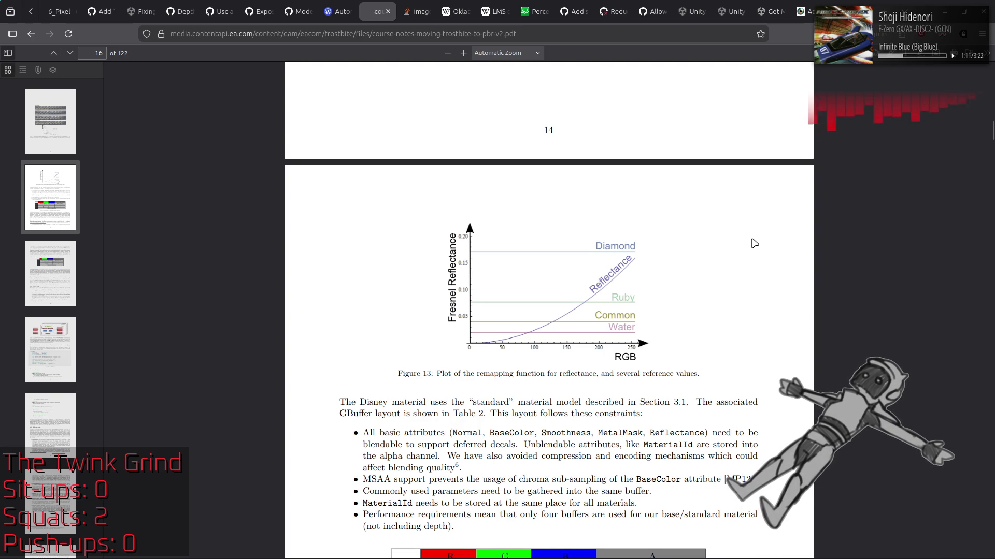
Highlight Figure 13's caption, then scroll back to page 14 and mark f0's 0.16 reflectance² term
left_click_drag(431, 374, 516, 365)
left_click_drag(706, 377, 705, 375)
left_click(616, 364)
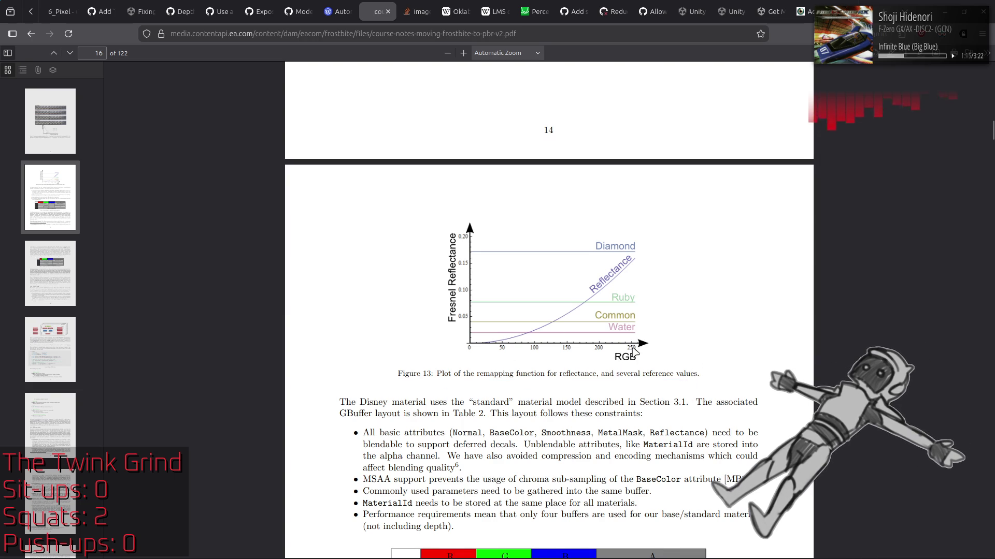
scroll(571, 320, "up", 1)
scroll(572, 320, "up", 5)
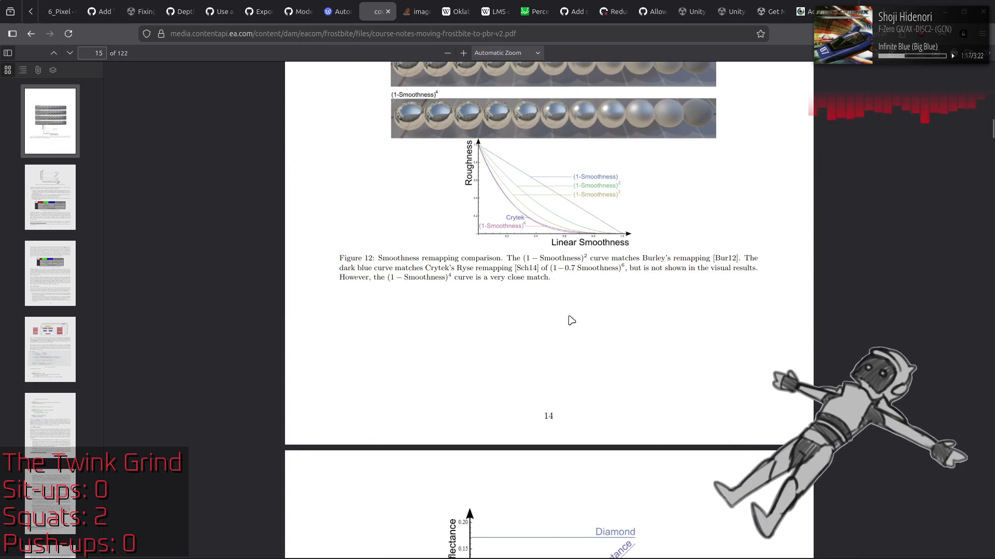
scroll(572, 320, "up", 14)
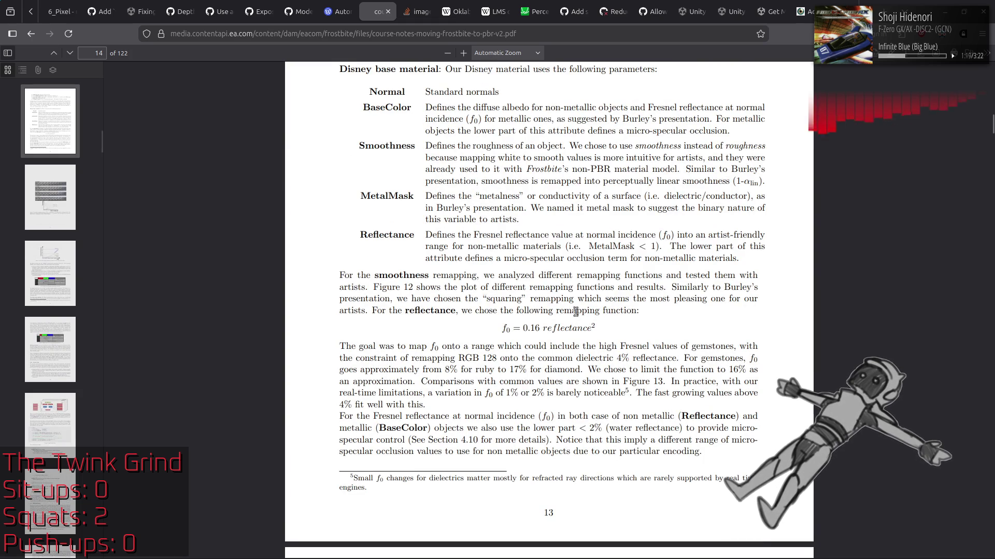
left_click_drag(519, 329, 649, 332)
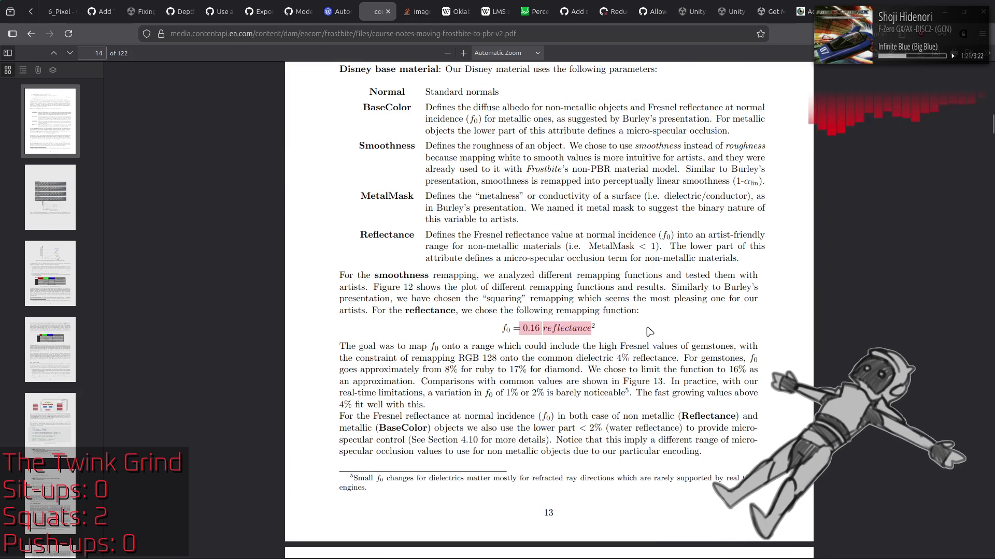
left_click(651, 331)
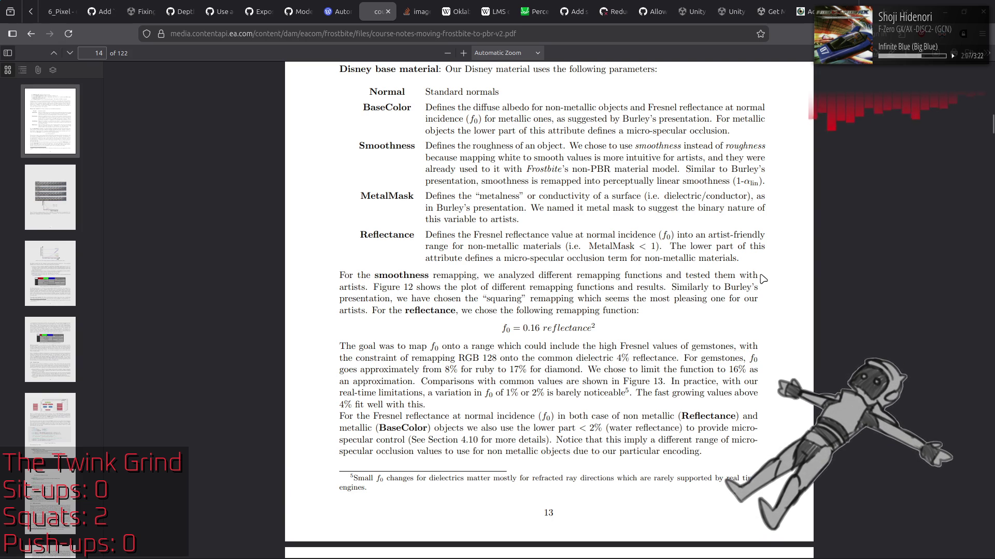
Scroll through Table 2 and highlight its MetalMask entry
scroll(762, 280, "down", 3)
scroll(762, 279, "down", 15)
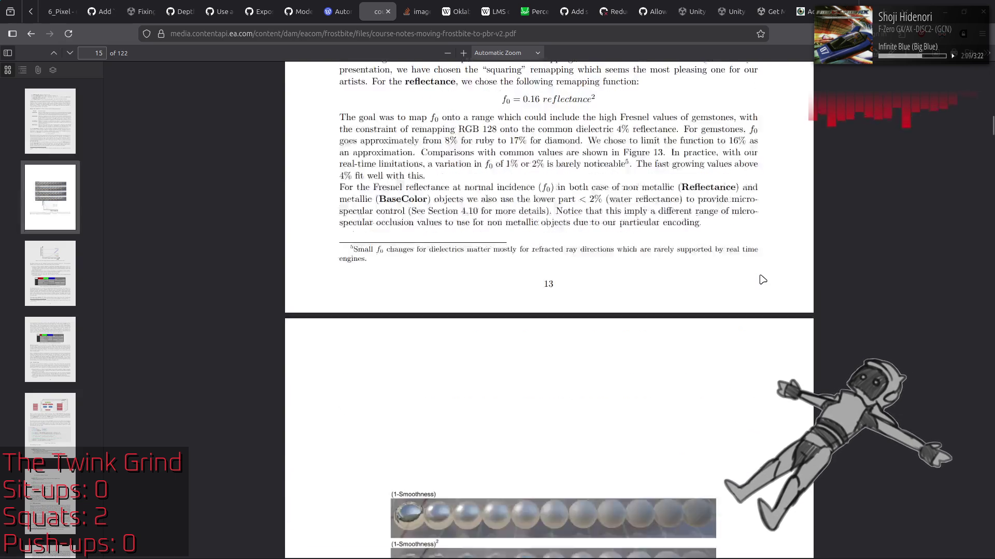
scroll(772, 256, "down", 12)
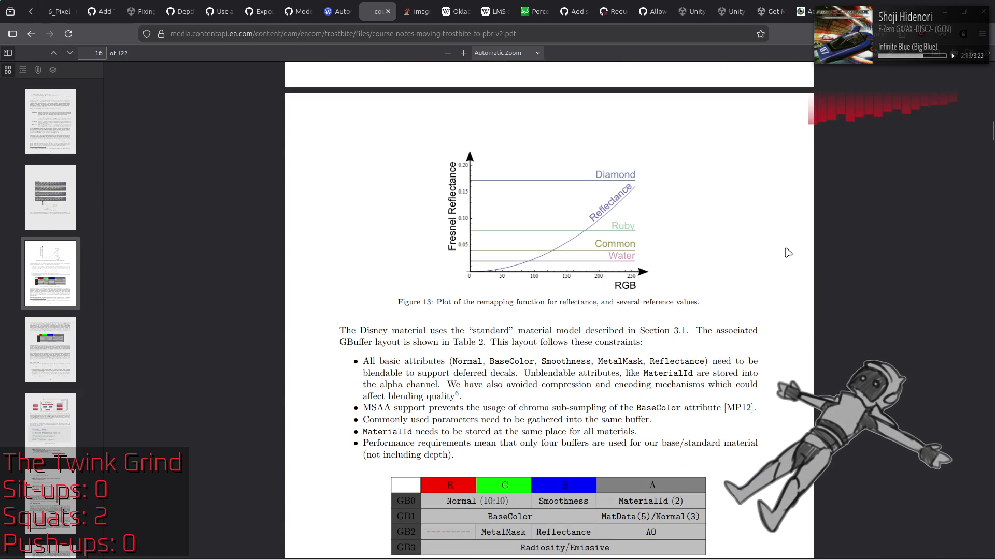
scroll(787, 253, "down", 15)
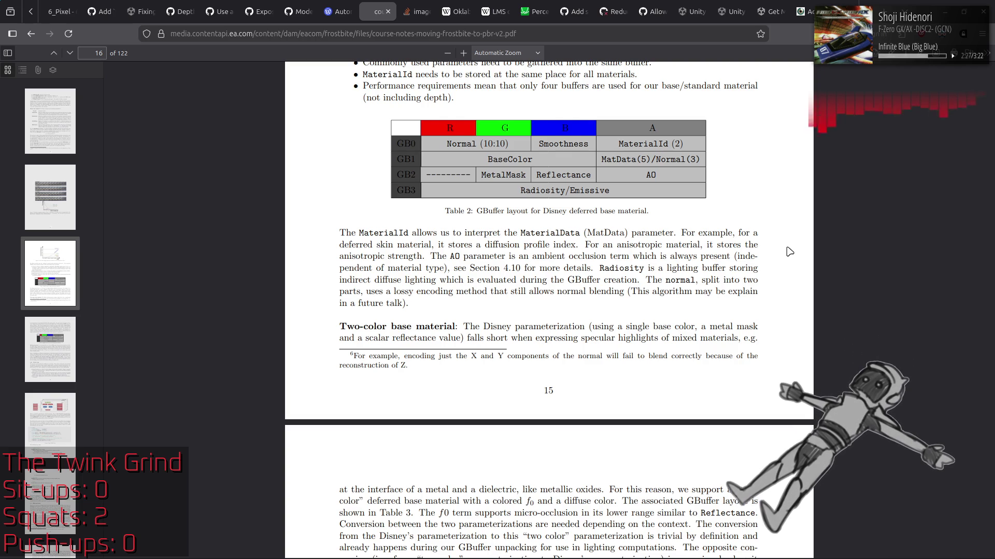
scroll(790, 252, "down", 5)
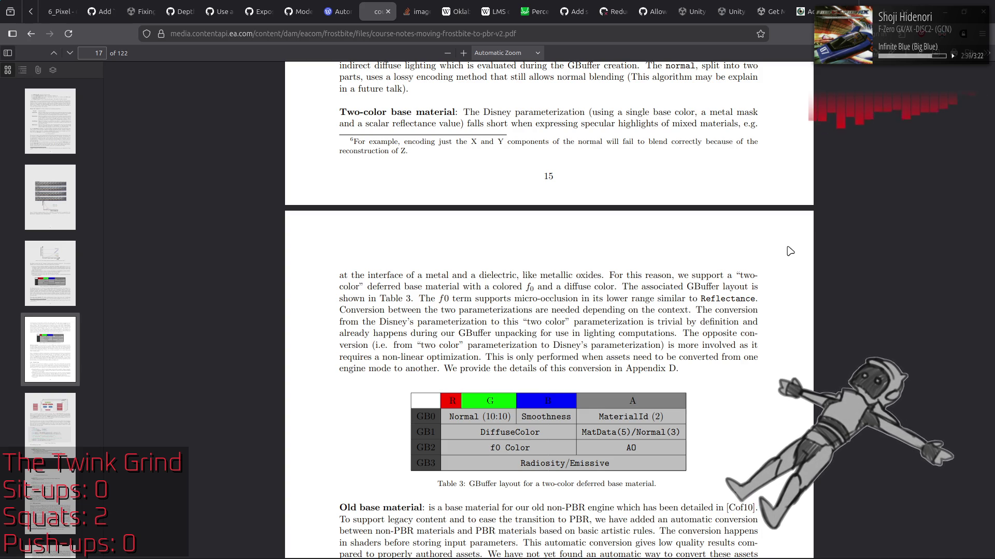
scroll(790, 252, "up", 3)
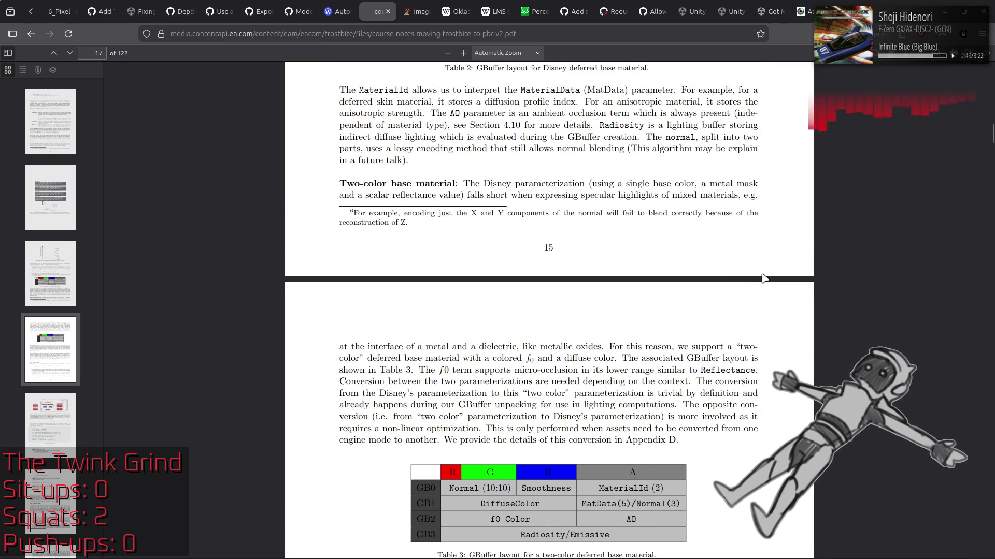
scroll(664, 270, "up", 9)
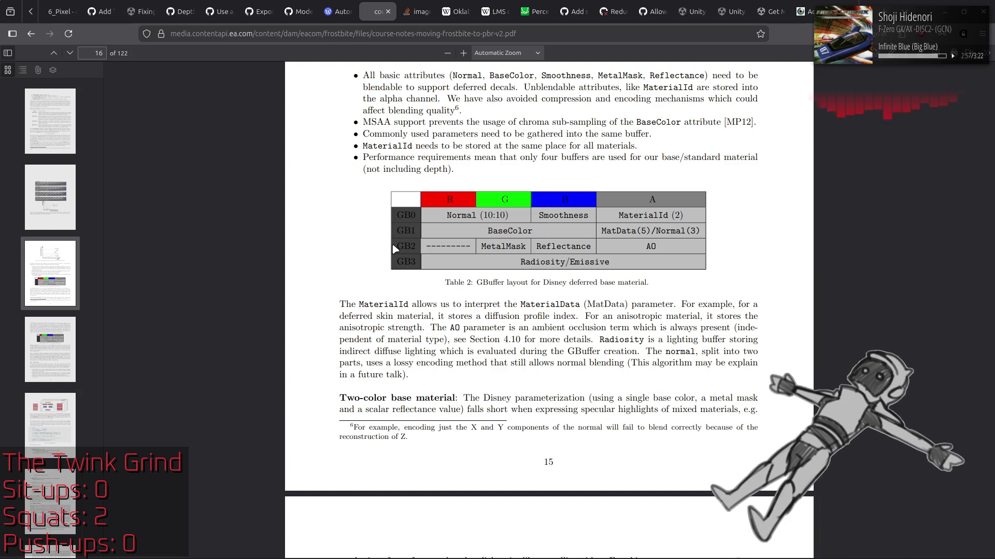
left_click_drag(478, 247, 540, 253)
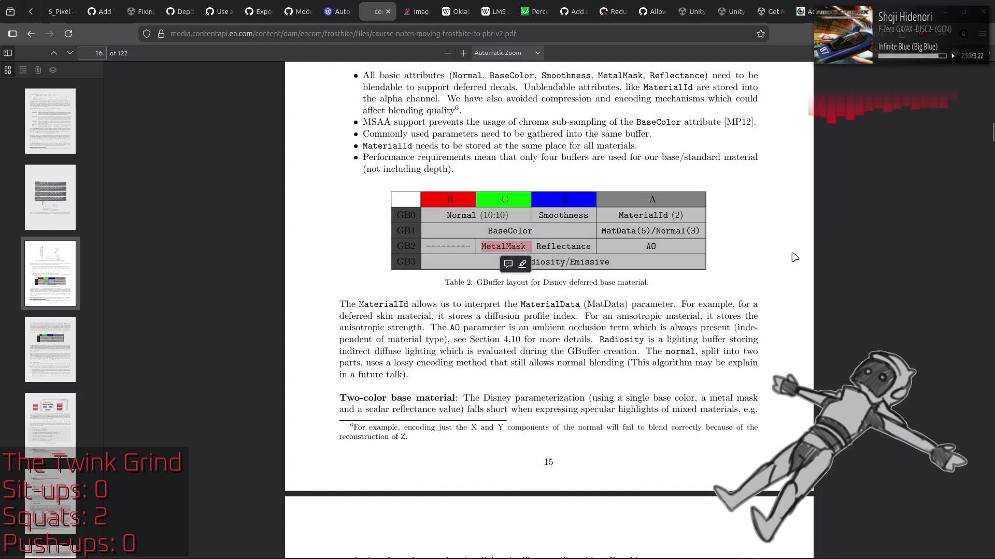
left_click(759, 251)
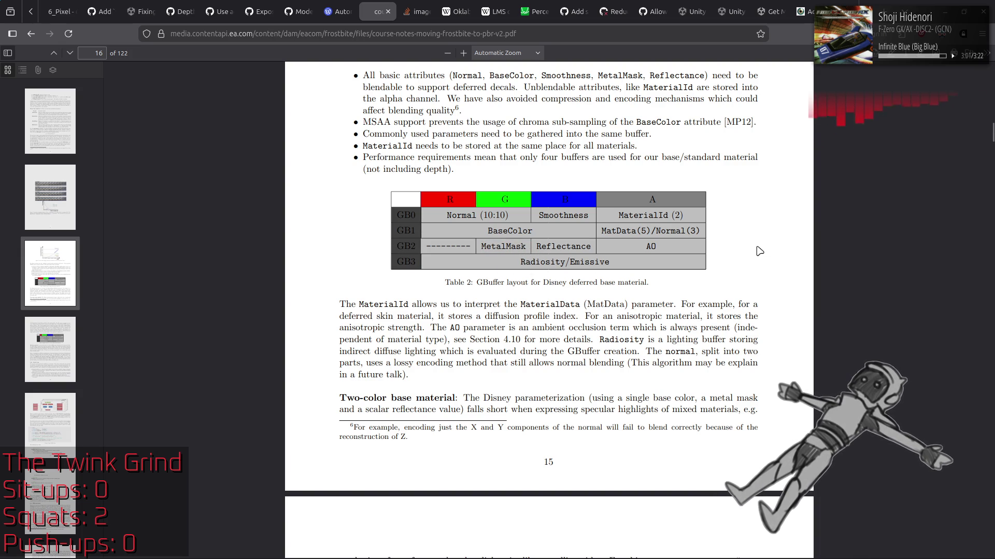
Highlight 'like metallic oxides' and the two-color paragraph, reaching Table 3's GBuffer layout on page 17
scroll(759, 251, "down", 5)
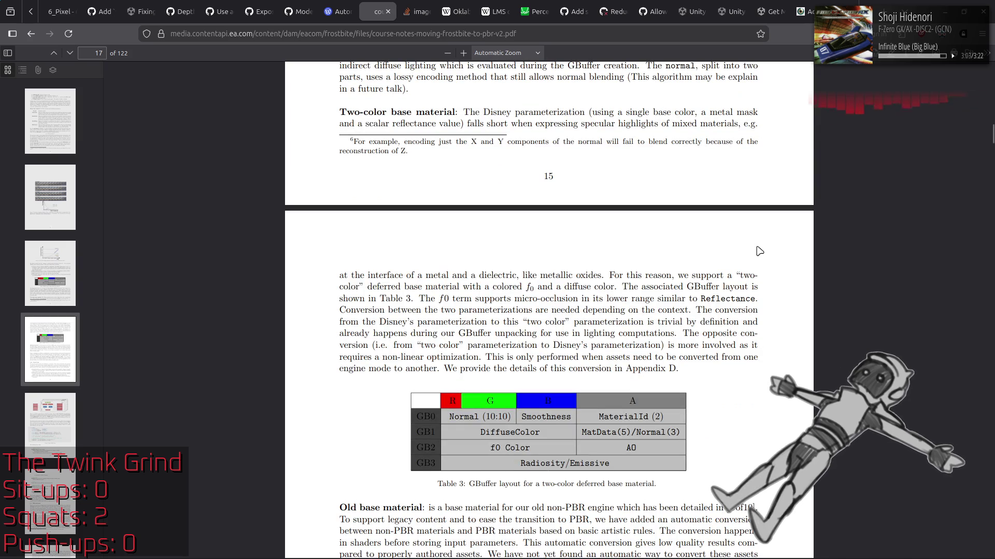
scroll(759, 252, "down", 1)
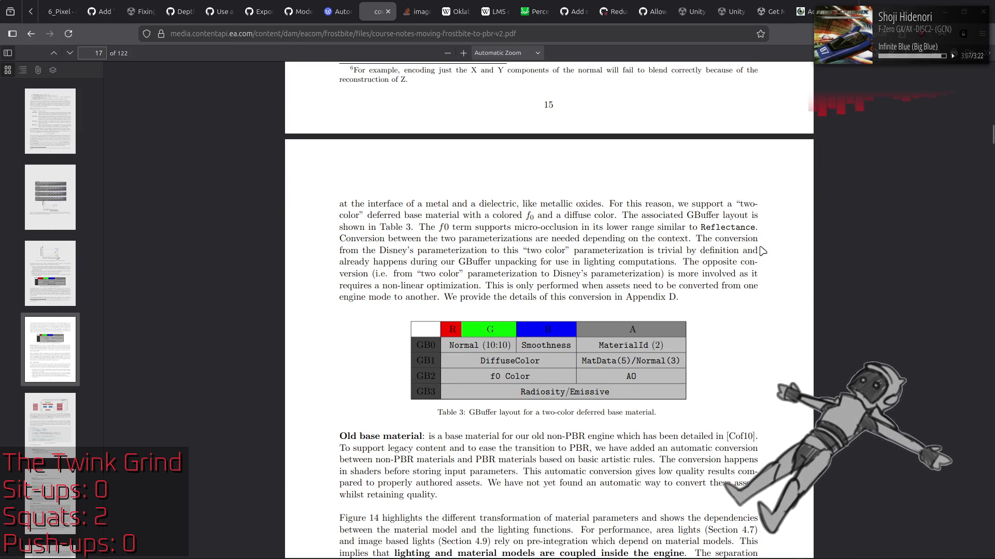
scroll(761, 251, "up", 2)
left_click_drag(521, 346, 606, 347)
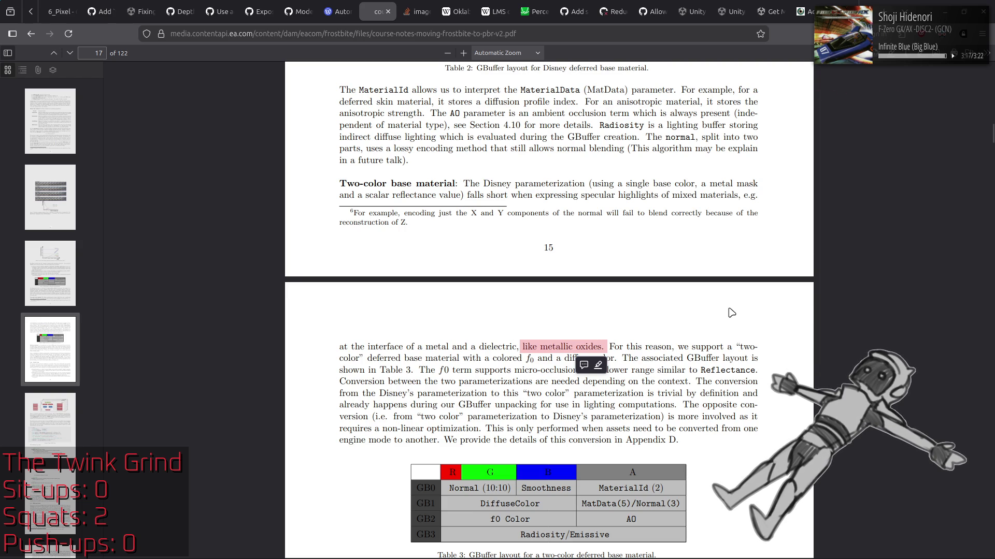
left_click(703, 323)
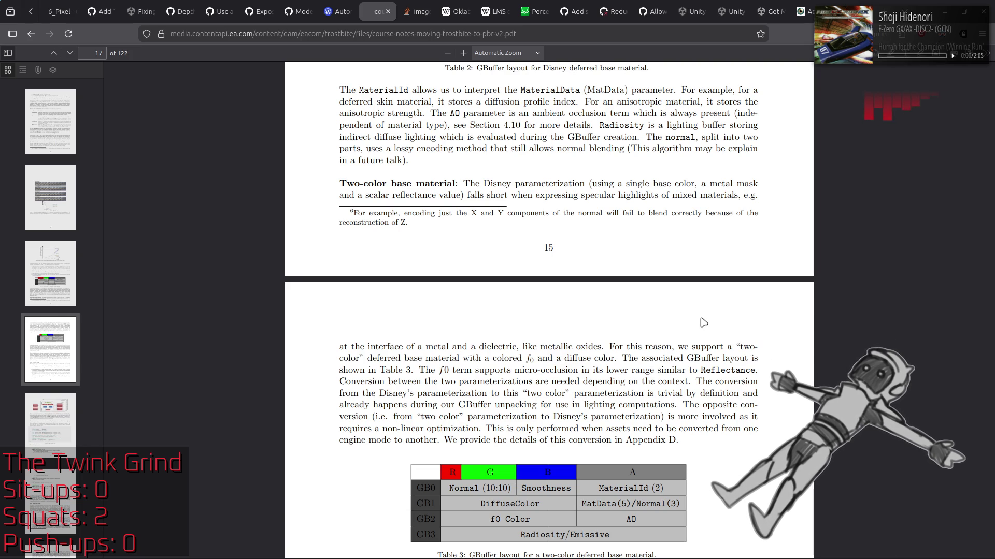
scroll(703, 323, "down", 3)
left_click_drag(704, 323, 757, 402)
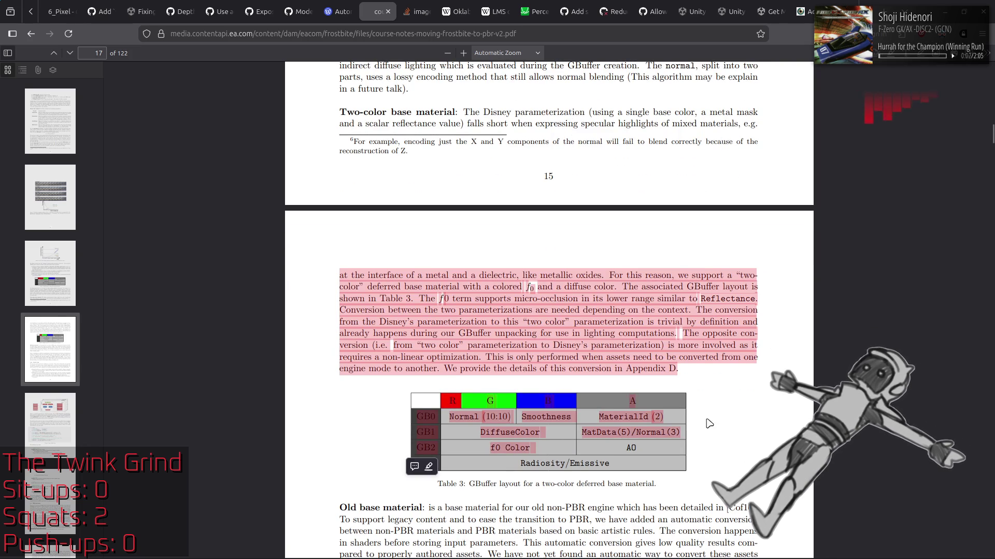
left_click(748, 396)
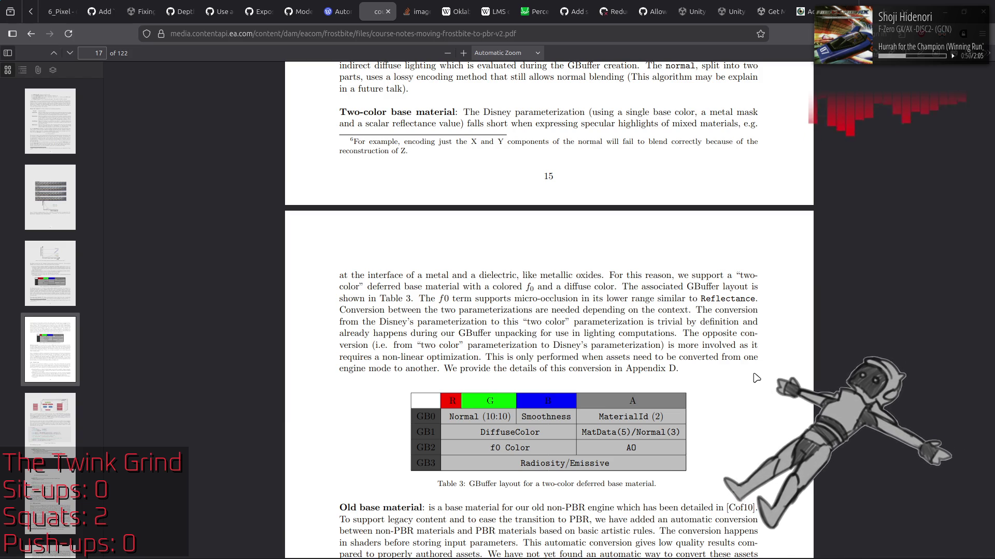
Compare Tables 2 and 3, highlighting Table 3's DiffuseColor and f0 Color cells
scroll(756, 378, "down", 4)
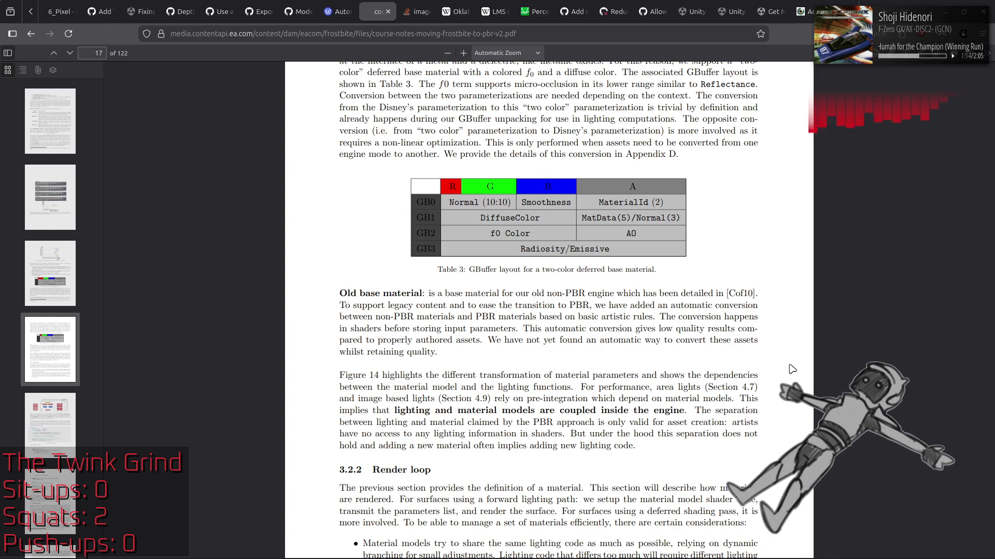
scroll(792, 368, "up", 10)
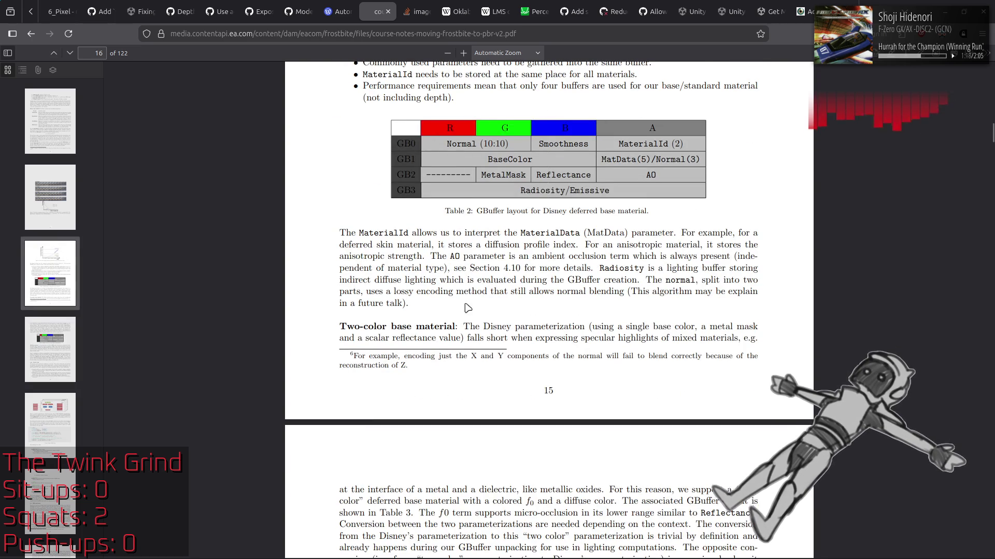
scroll(485, 363, "down", 5)
left_click_drag(462, 421, 533, 461)
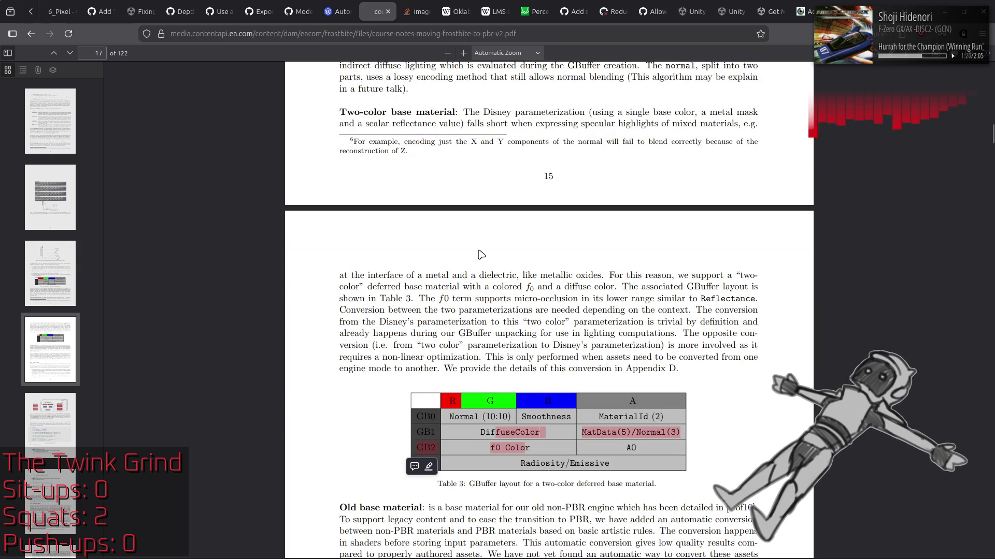
left_click(548, 348)
Highlight the two-color conversion paragraph, then scroll on to Figure 14 on page 18
scroll(554, 346, "up", 7)
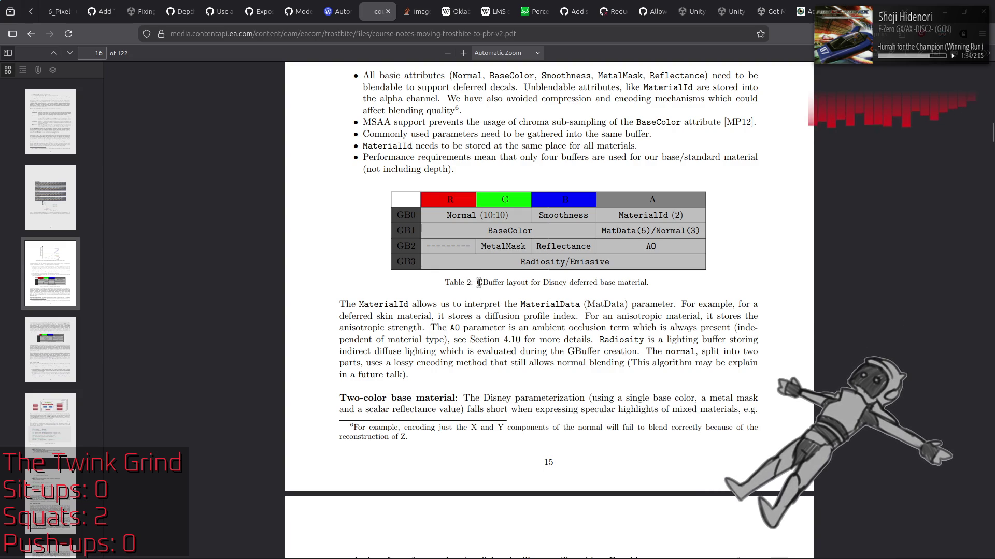
scroll(478, 282, "down", 4)
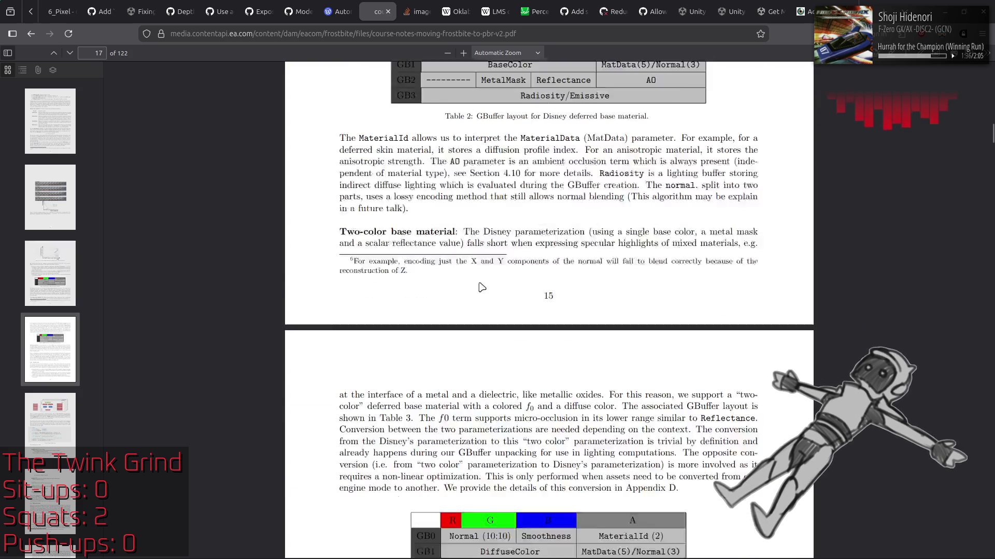
scroll(486, 287, "down", 3)
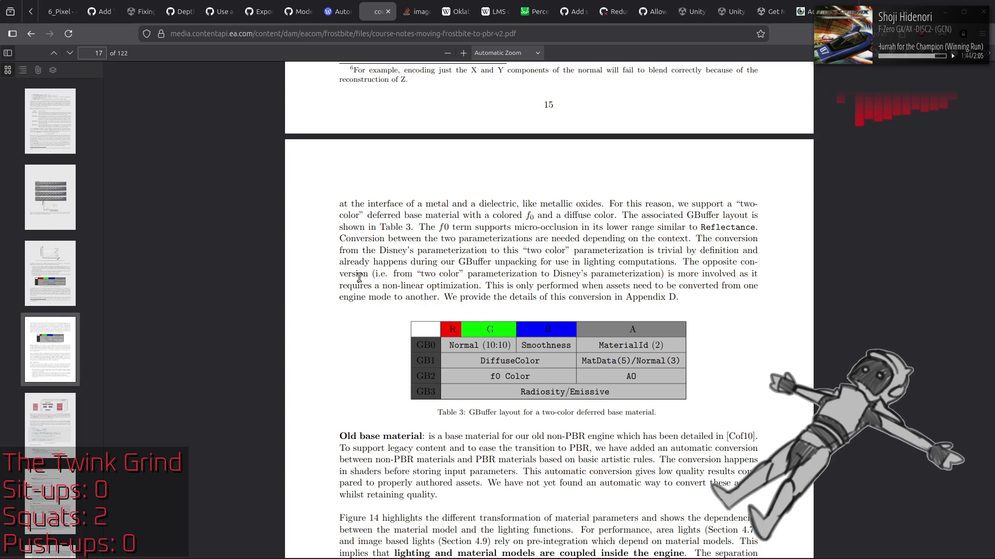
mouse_move(347, 203)
left_mouse_down()
mouse_move(362, 215)
mouse_move(682, 273)
left_mouse_up()
left_click(729, 311)
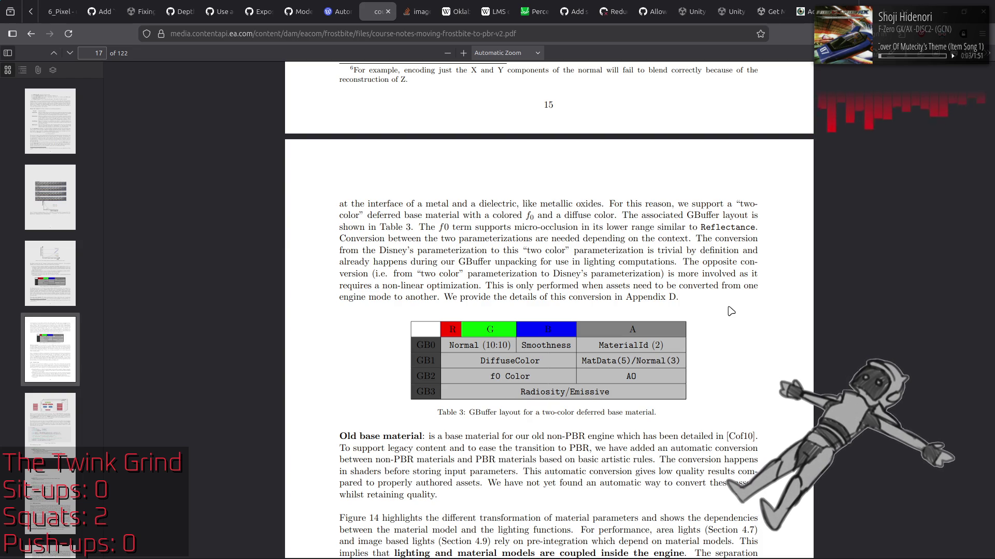
scroll(770, 307, "down", 10)
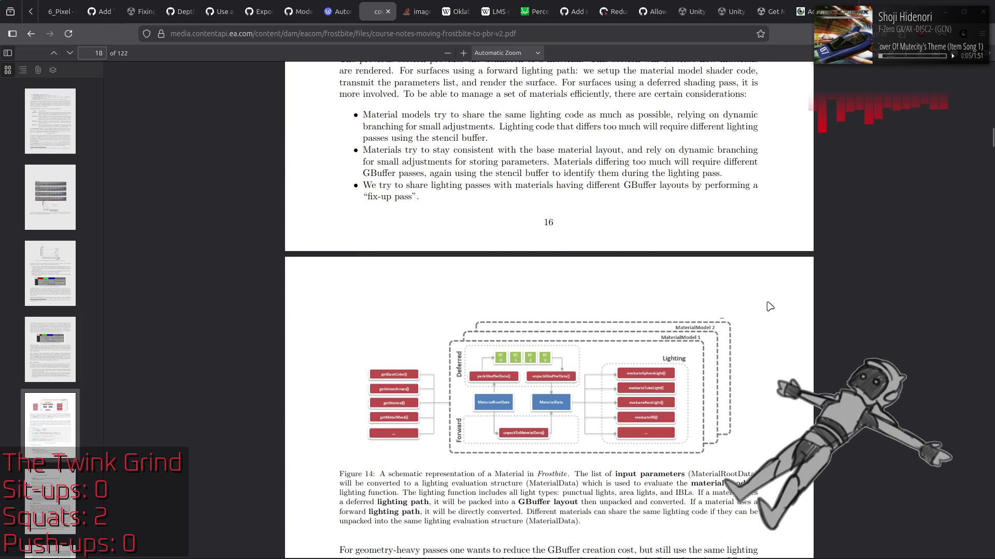
Read through section 3.3 on PBR and decals, then jump ahead to page 20's decal limitations
scroll(769, 306, "down", 5)
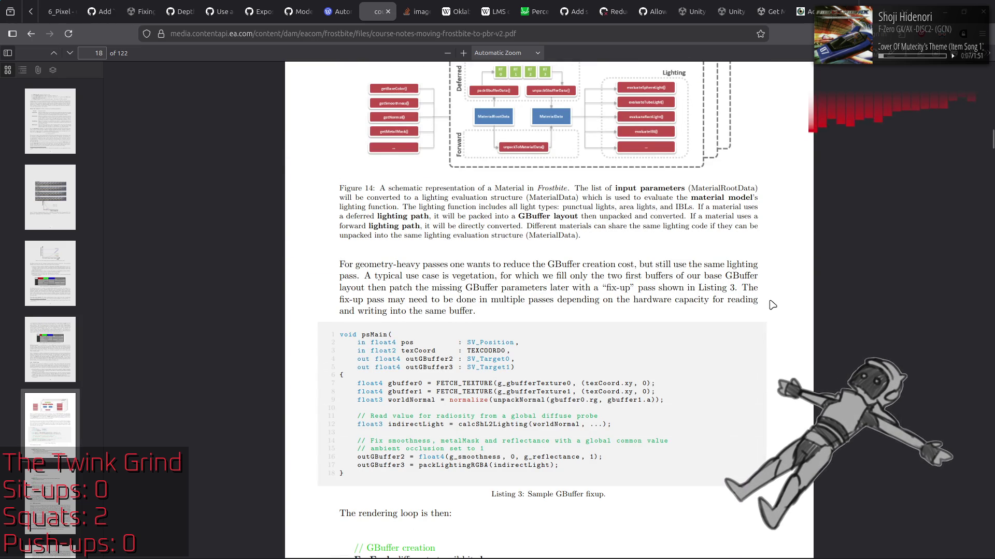
scroll(772, 305, "down", 12)
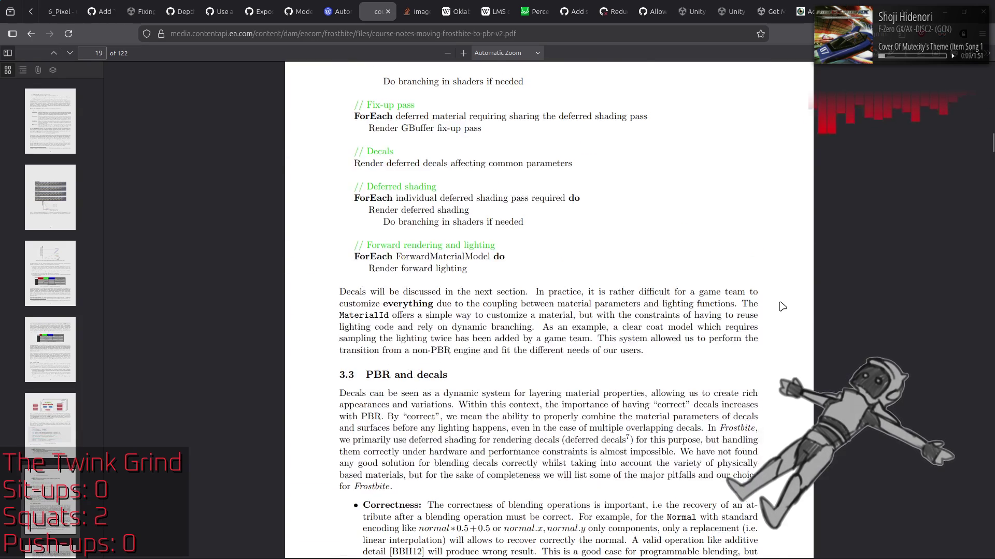
scroll(782, 307, "down", 5)
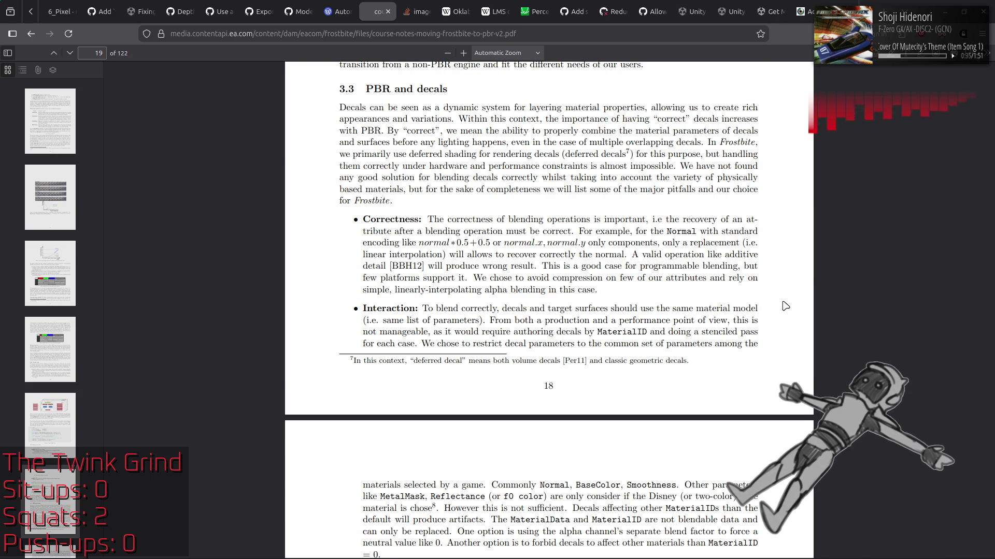
key("Right")
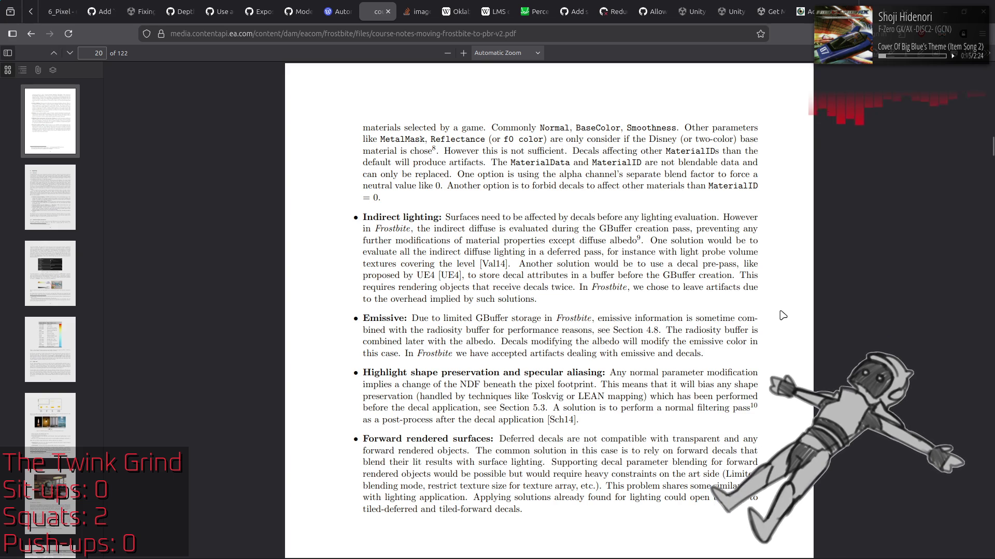
Scroll from page 20 through sections 4.1–4.3 to Figure 20's human-eye sensitivity curve on page 27
scroll(783, 315, "down", 8)
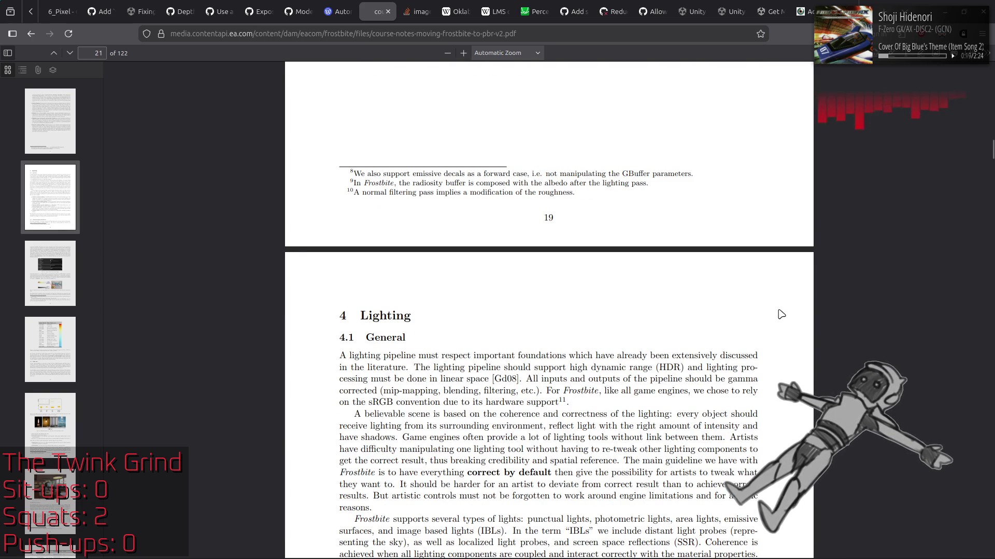
scroll(781, 314, "down", 5)
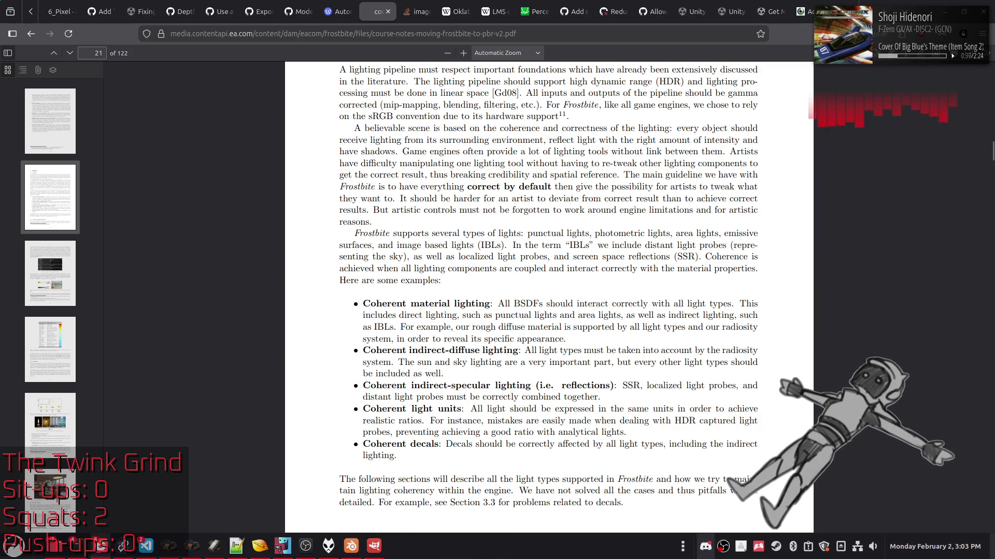
scroll(760, 323, "down", 5)
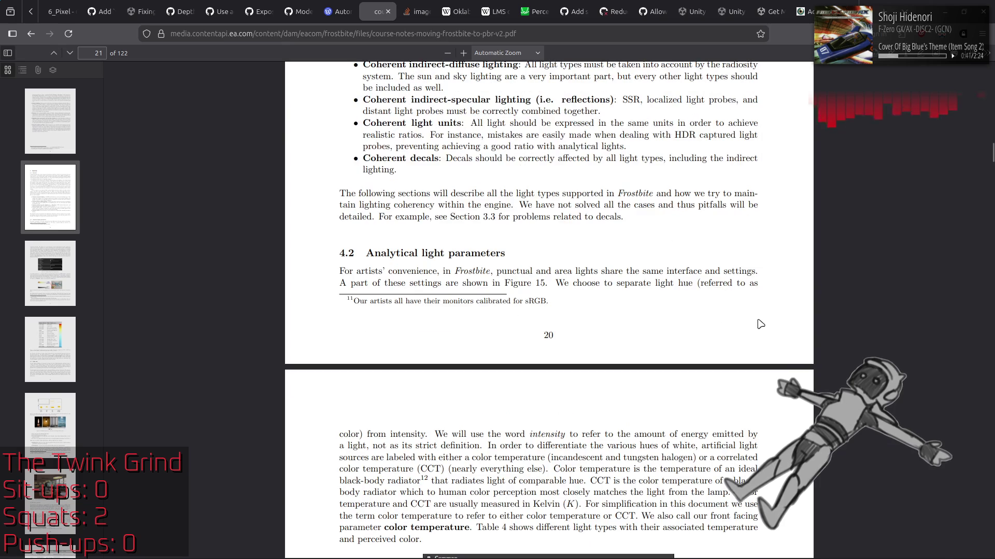
scroll(761, 325, "down", 8)
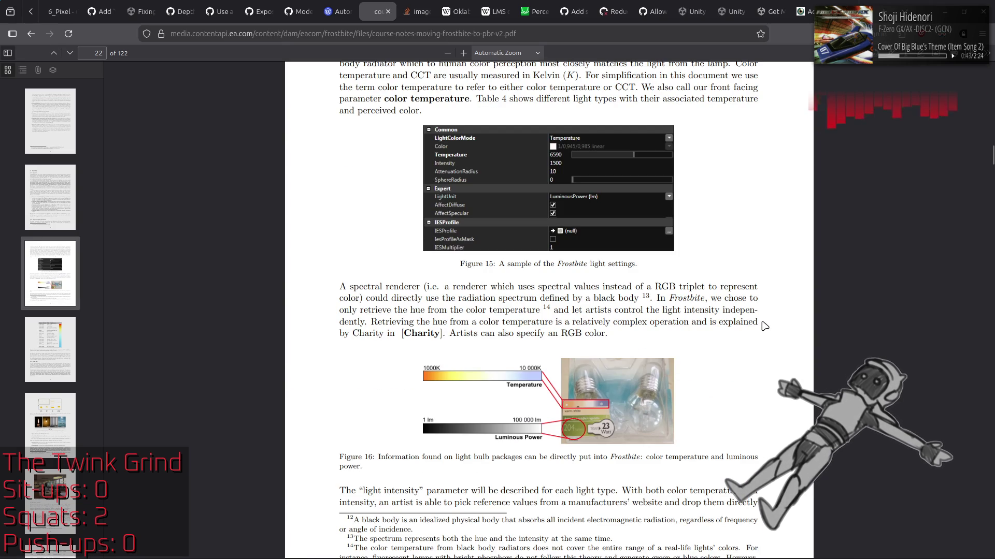
scroll(764, 326, "down", 10)
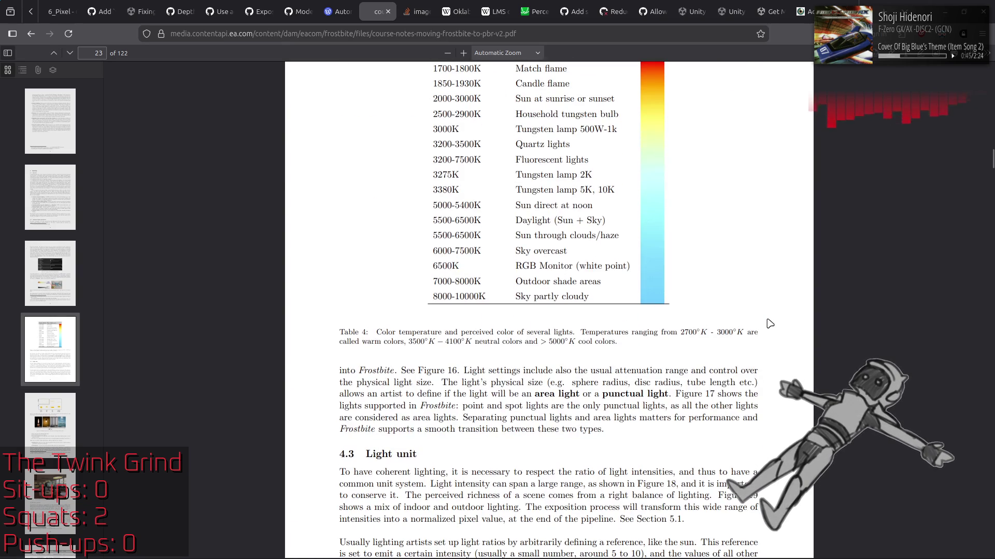
scroll(772, 334, "down", 15)
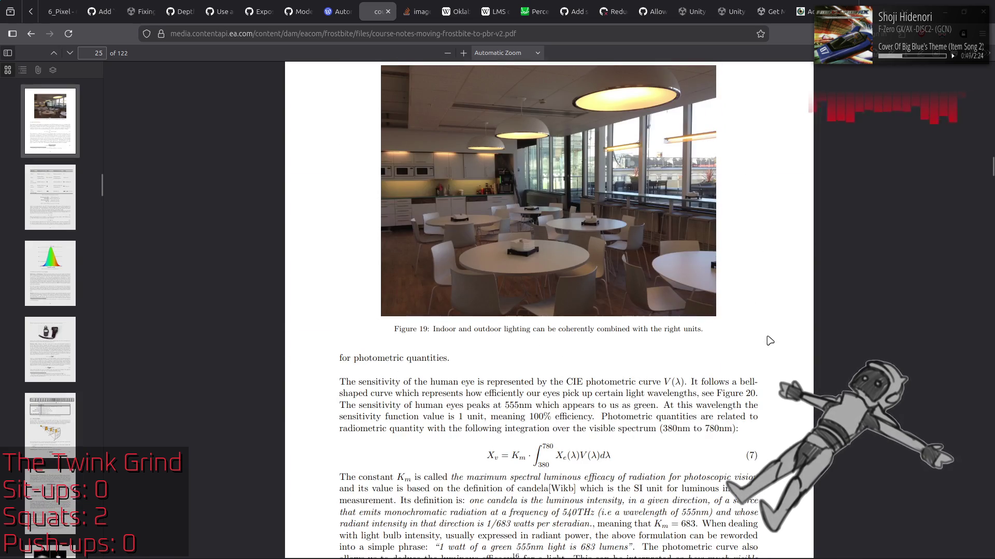
scroll(768, 337, "down", 5)
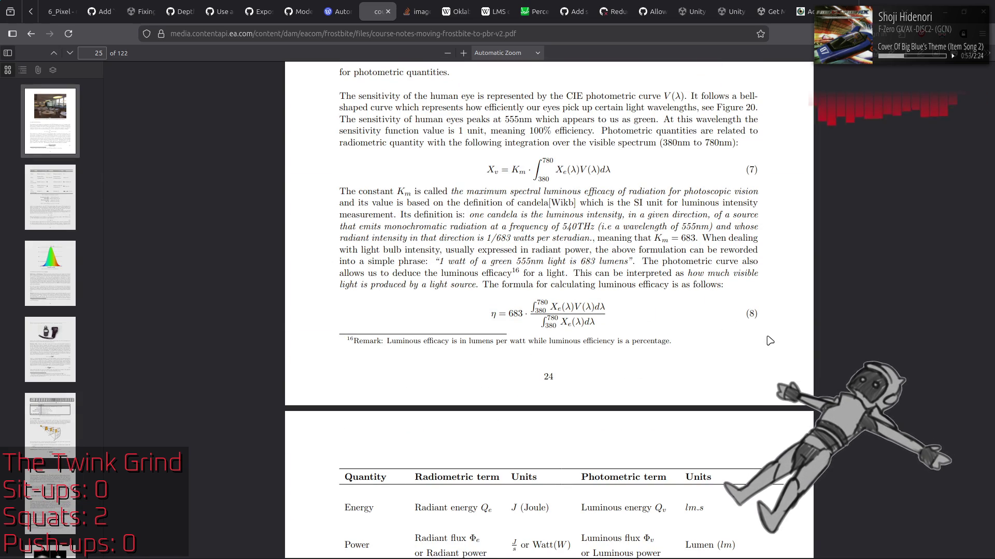
scroll(770, 340, "down", 6)
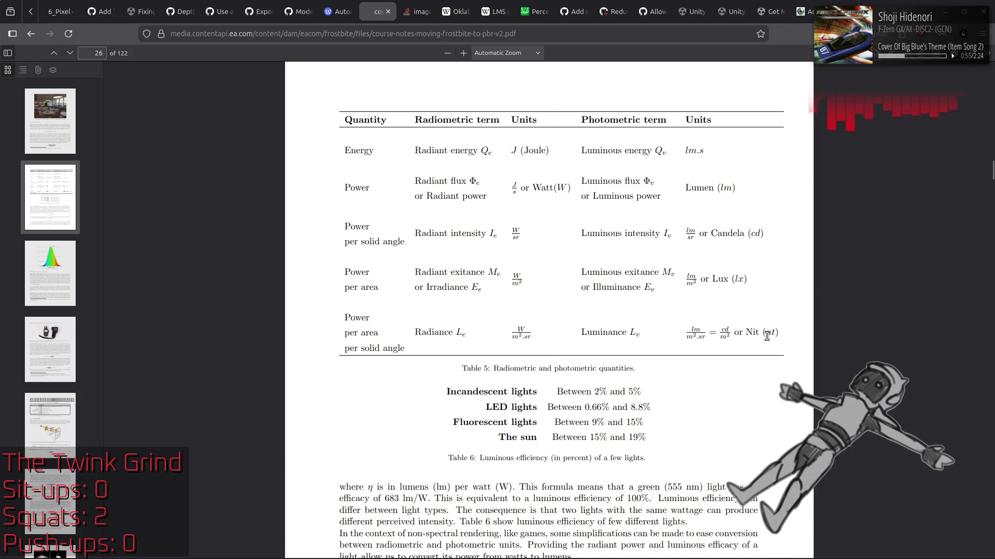
scroll(767, 336, "down", 13)
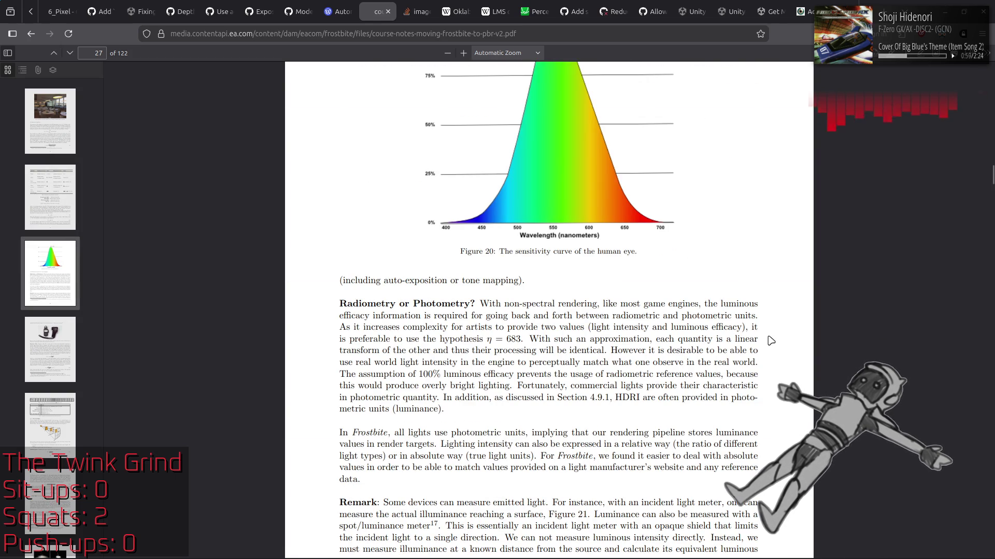
Scroll past Figure 21, equations 11–12 and Tables 7–8 to section 4.4 Punctual lights on page 30
scroll(771, 340, "up", 4)
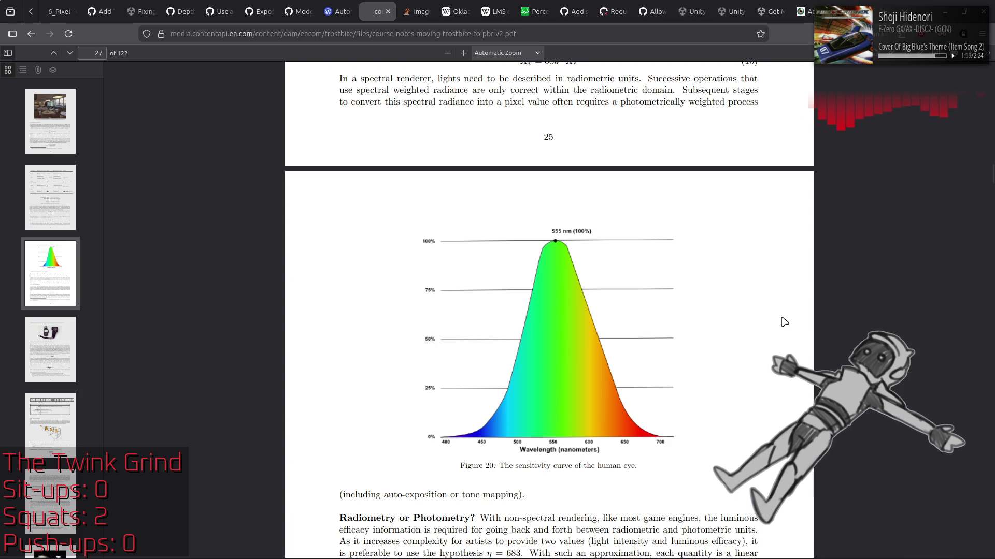
scroll(784, 322, "down", 4)
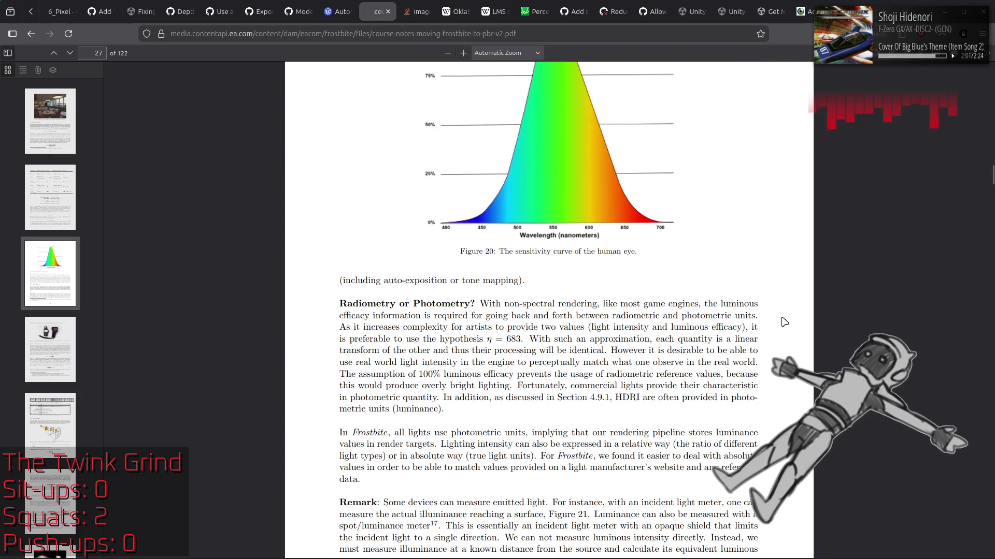
scroll(784, 322, "down", 9)
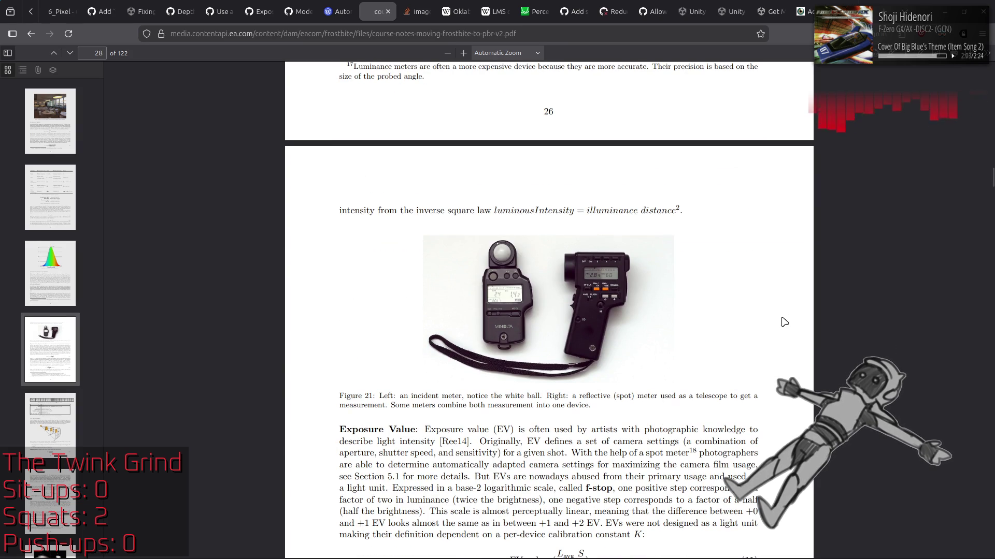
scroll(785, 322, "down", 4)
scroll(785, 322, "down", 1)
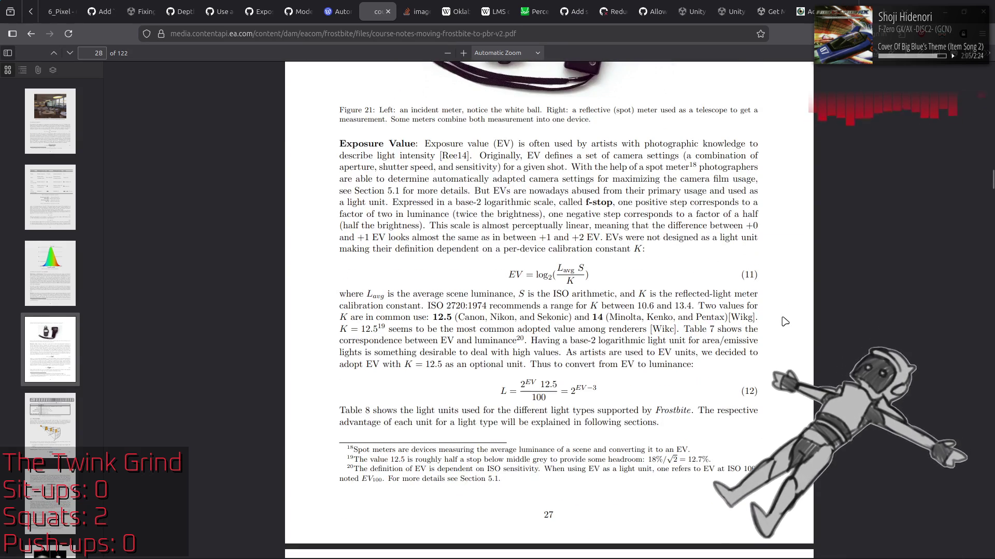
scroll(784, 323, "down", 4)
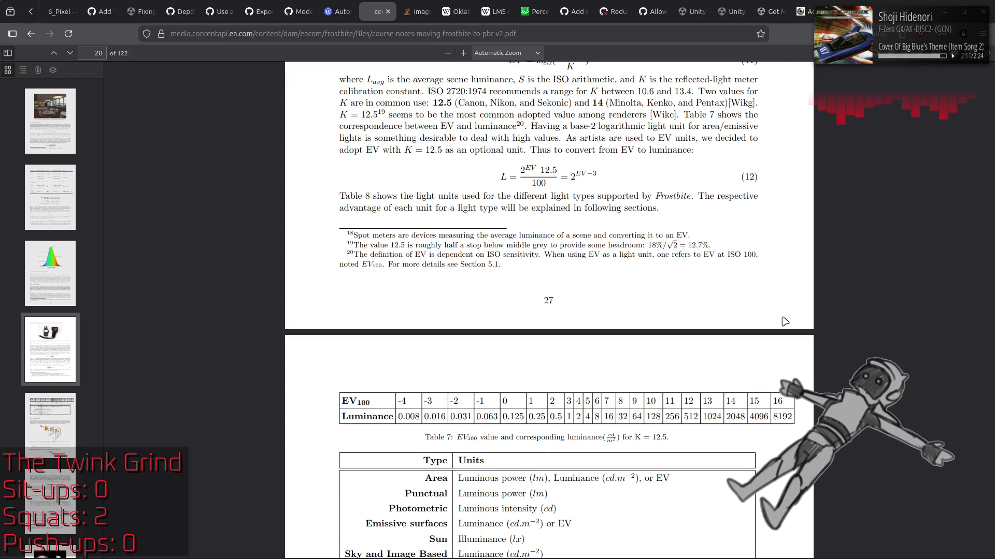
scroll(785, 321, "down", 2)
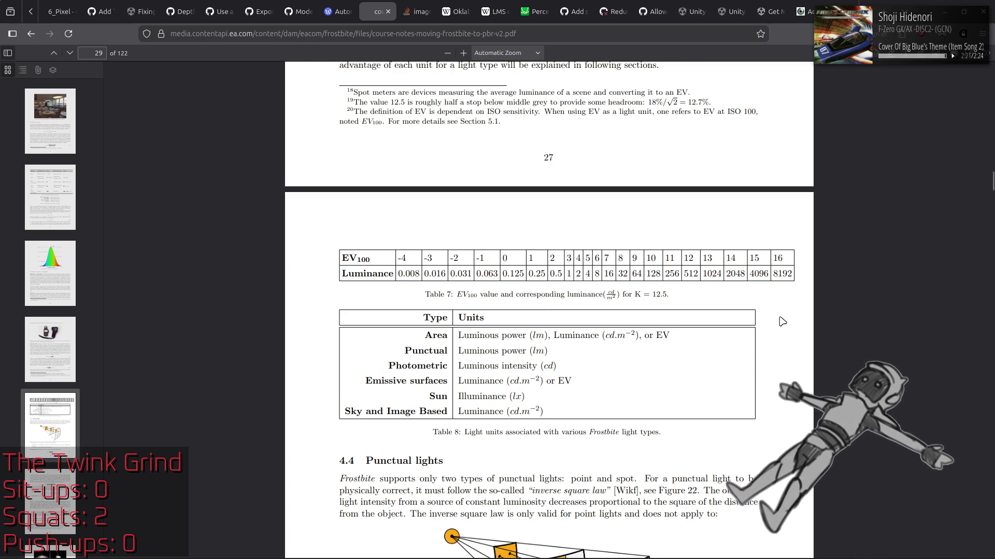
scroll(782, 322, "down", 5)
scroll(782, 322, "down", 1)
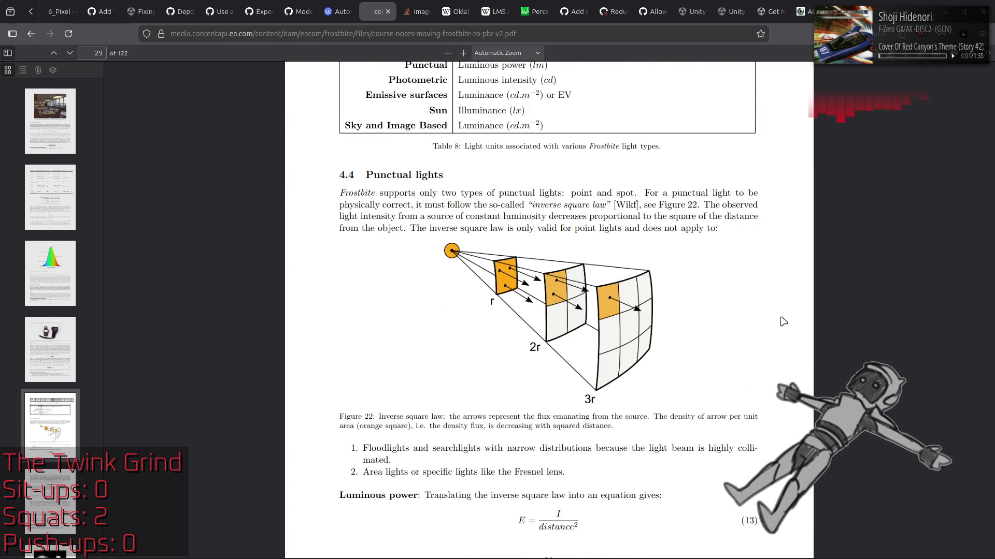
scroll(786, 322, "down", 10)
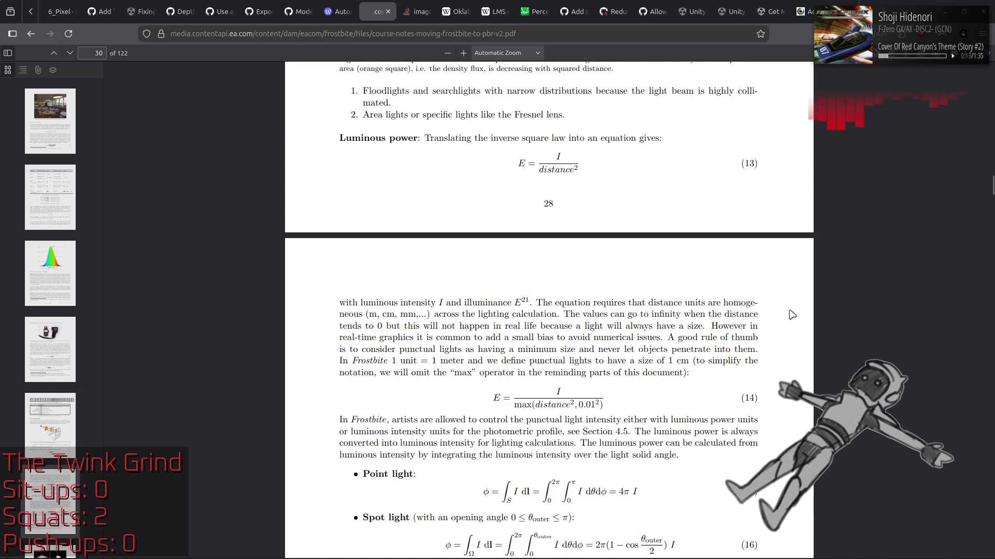
Scroll ahead to Figure 23 on page 31, then back to page 30's spot-light equations 16–17
scroll(794, 313, "down", 4)
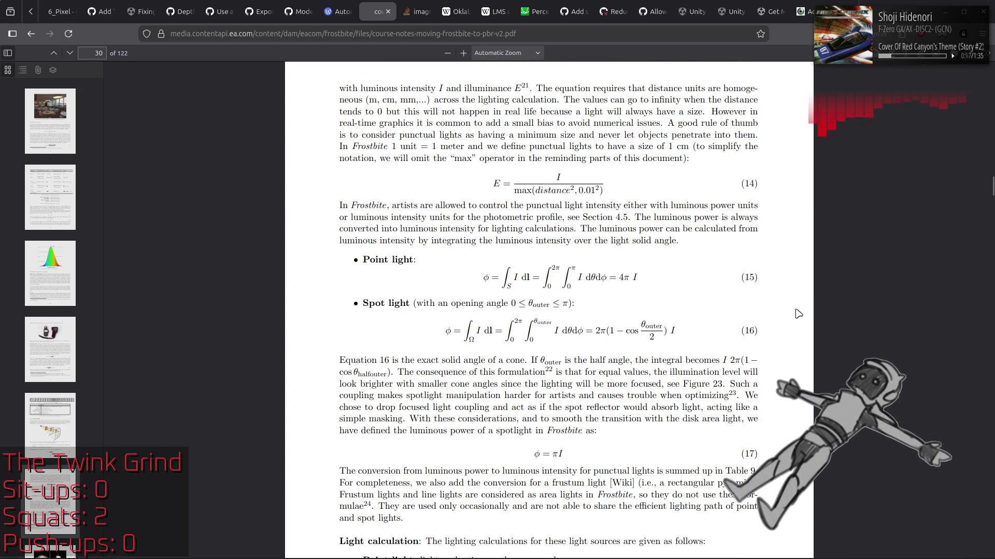
scroll(790, 310, "down", 13)
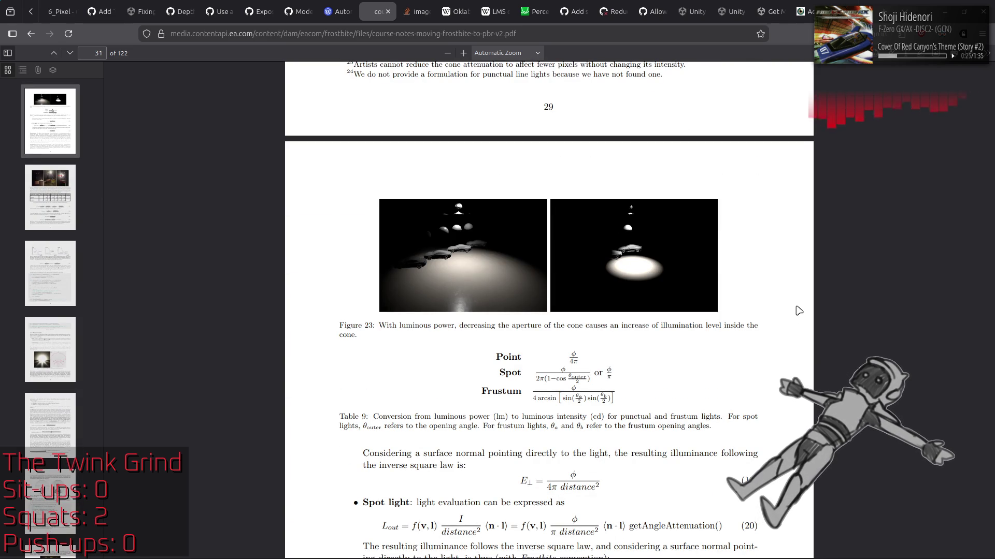
scroll(798, 310, "down", 4)
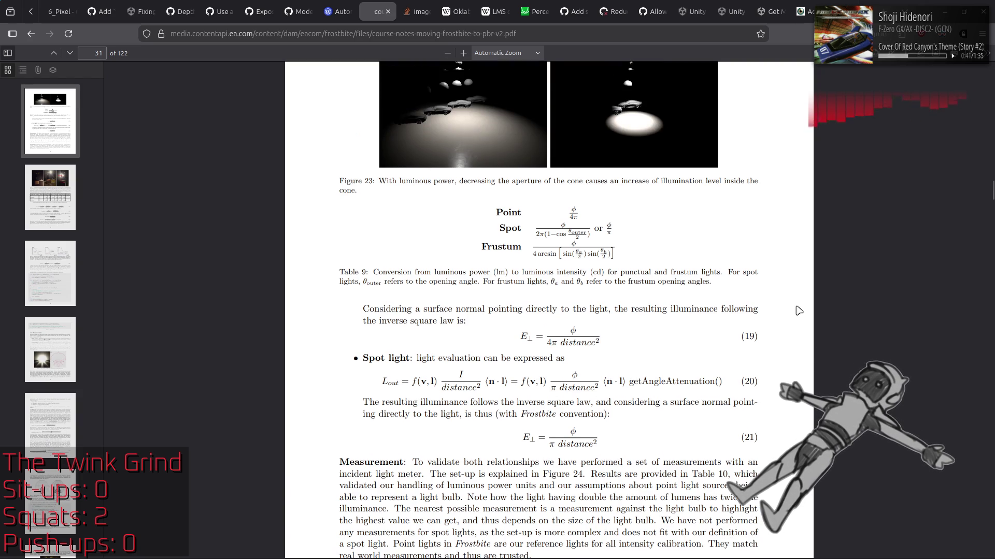
scroll(799, 311, "up", 10)
scroll(798, 311, "up", 1)
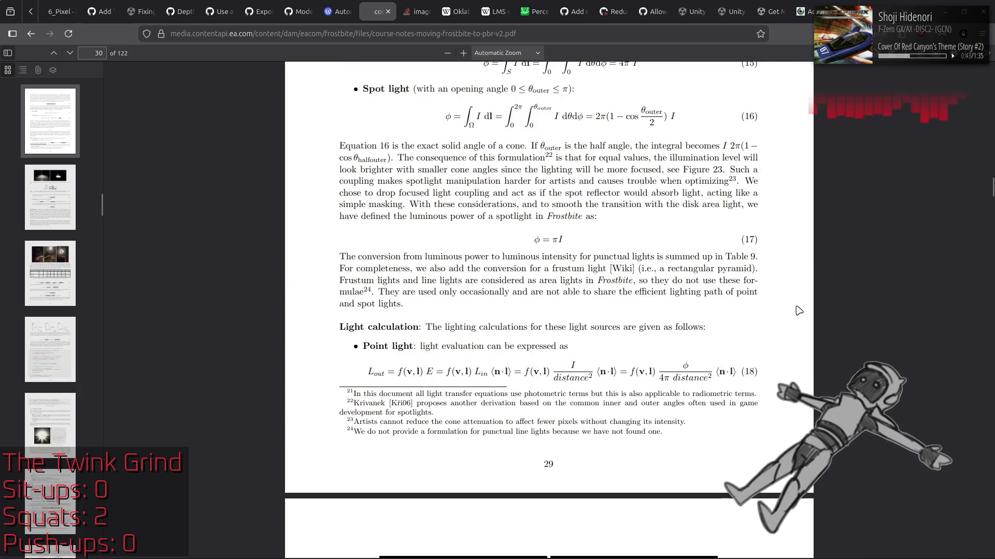
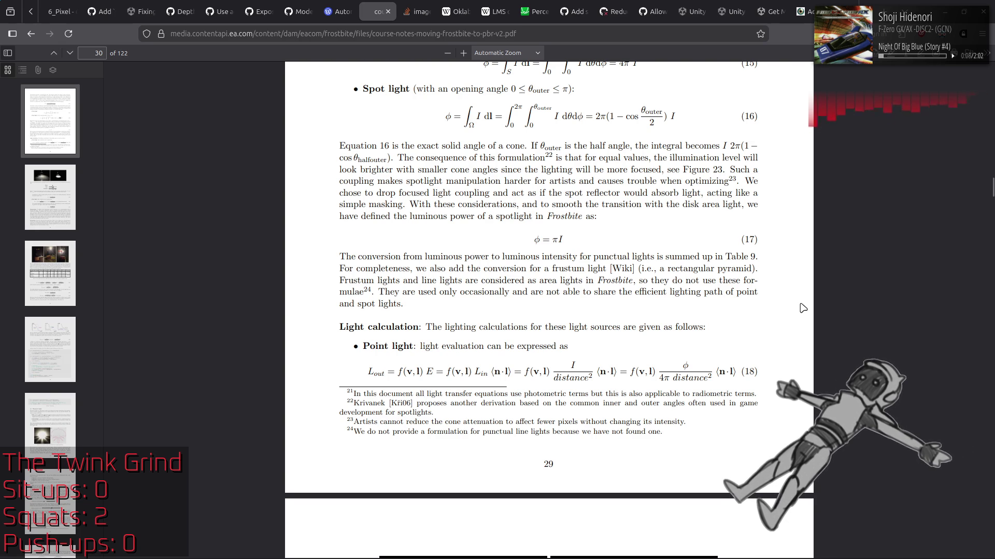
Scroll the Frostbite PBR notes to page 33, showing Figure 25 and equation 26
scroll(802, 311, "down", 10)
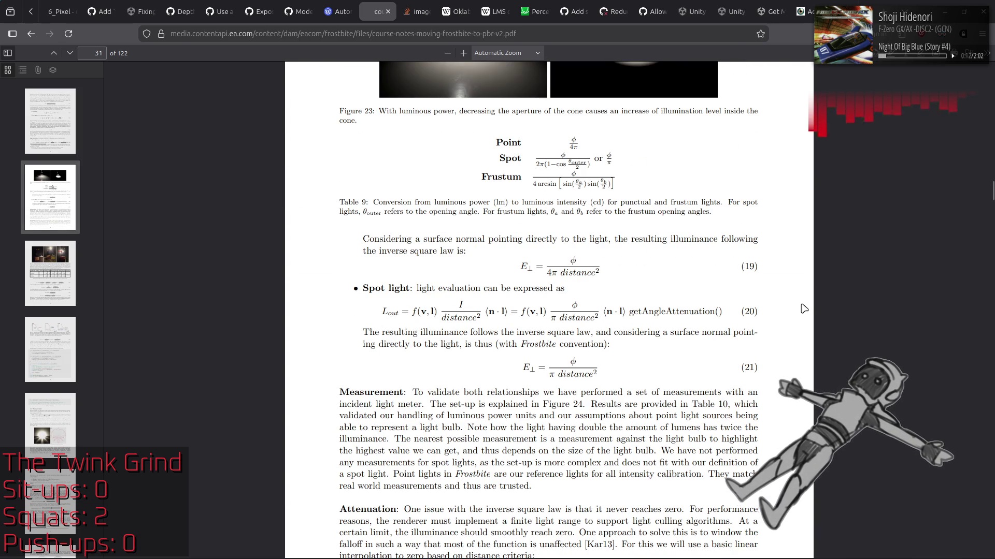
scroll(801, 309, "down", 10)
scroll(802, 309, "down", 5)
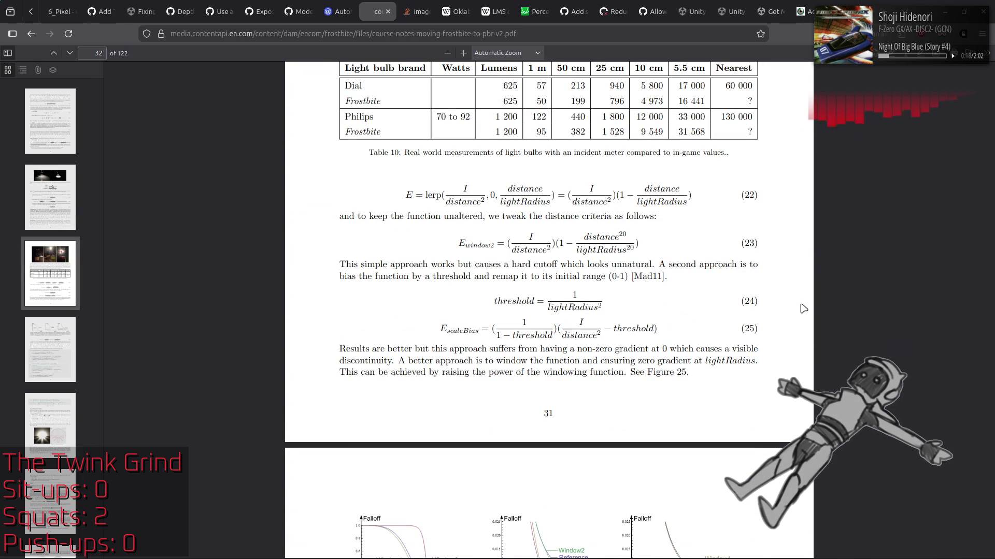
scroll(803, 309, "up", 5)
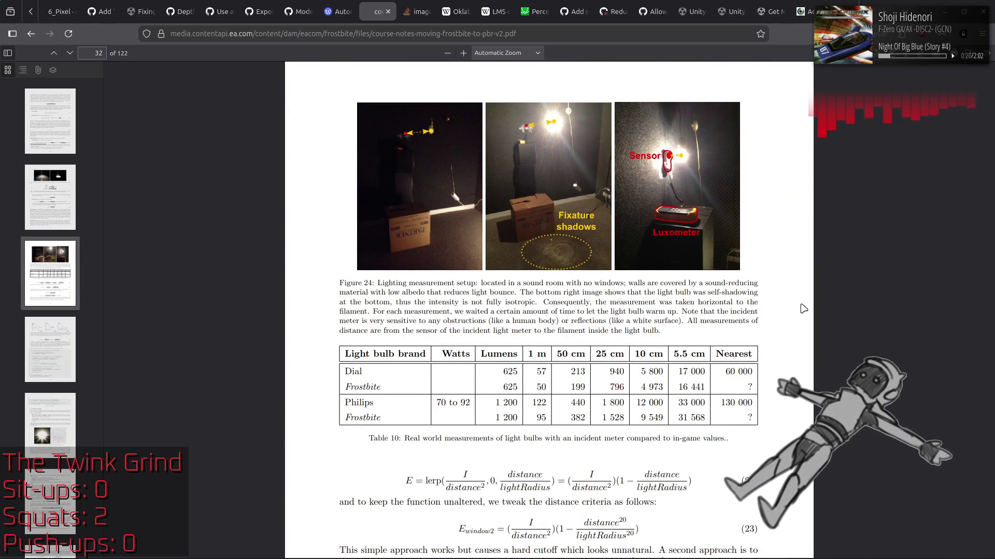
scroll(804, 308, "up", 1)
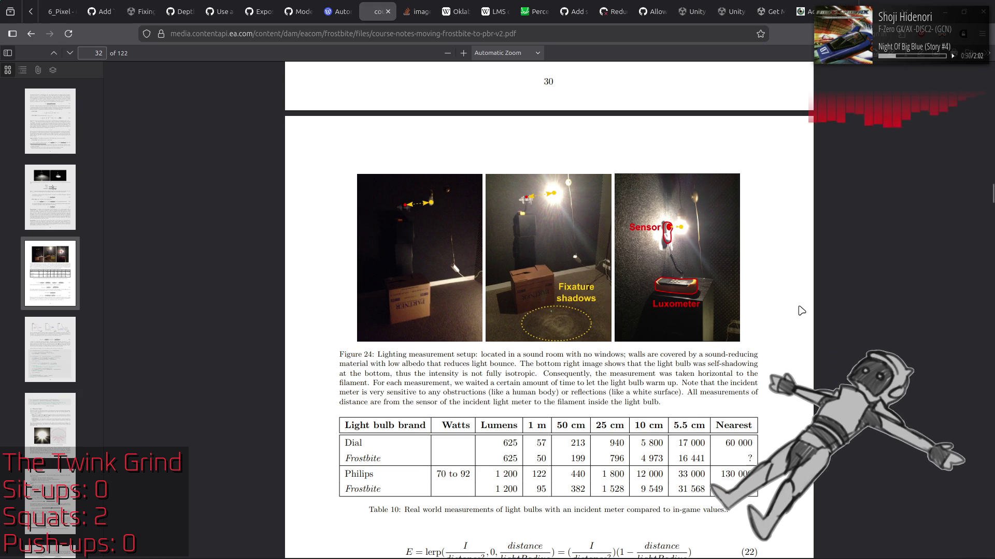
scroll(801, 309, "up", 5)
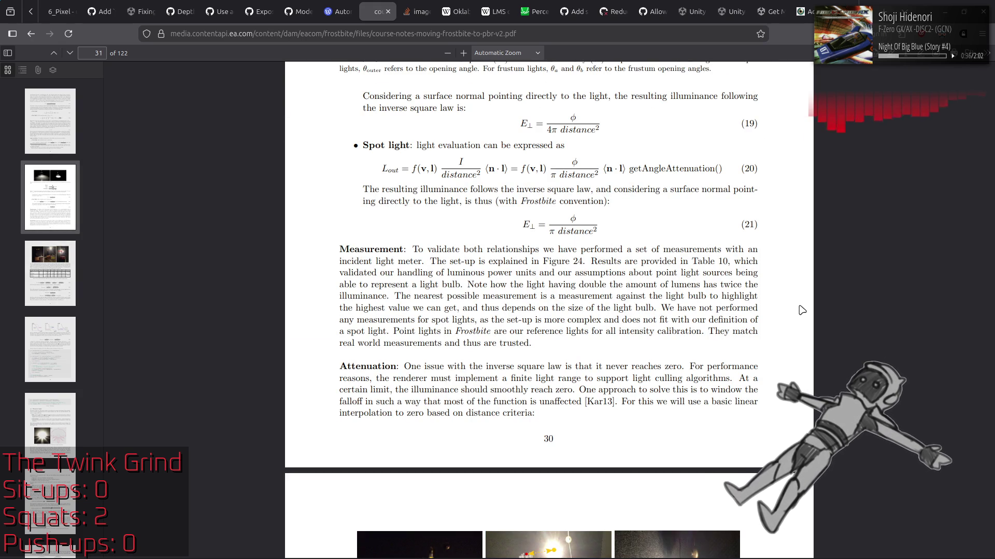
scroll(802, 310, "down", 4)
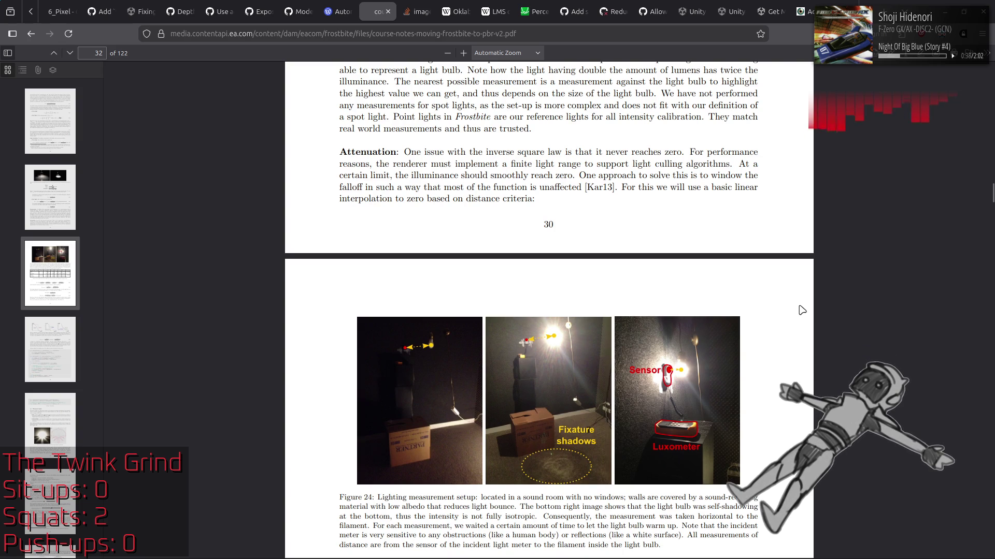
scroll(802, 310, "down", 4)
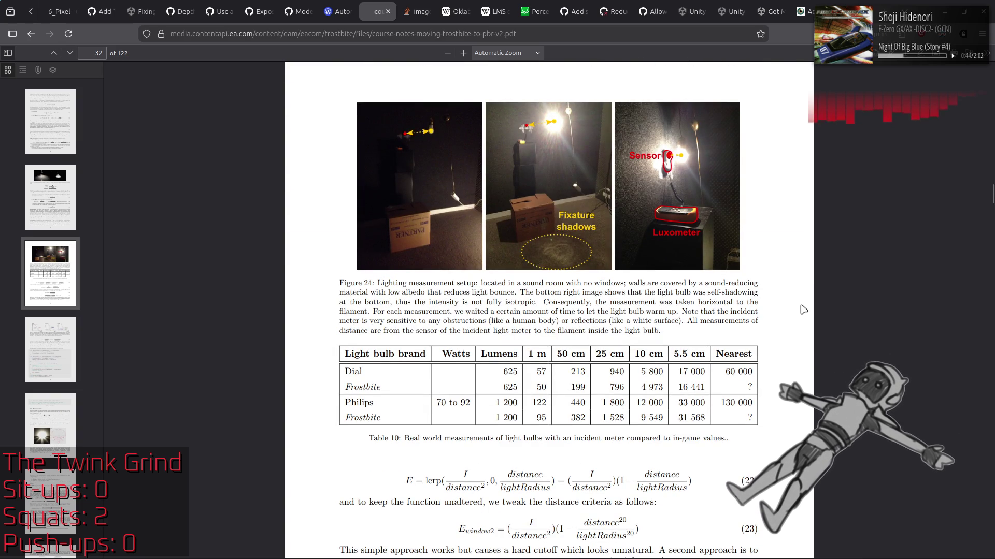
scroll(802, 310, "down", 3)
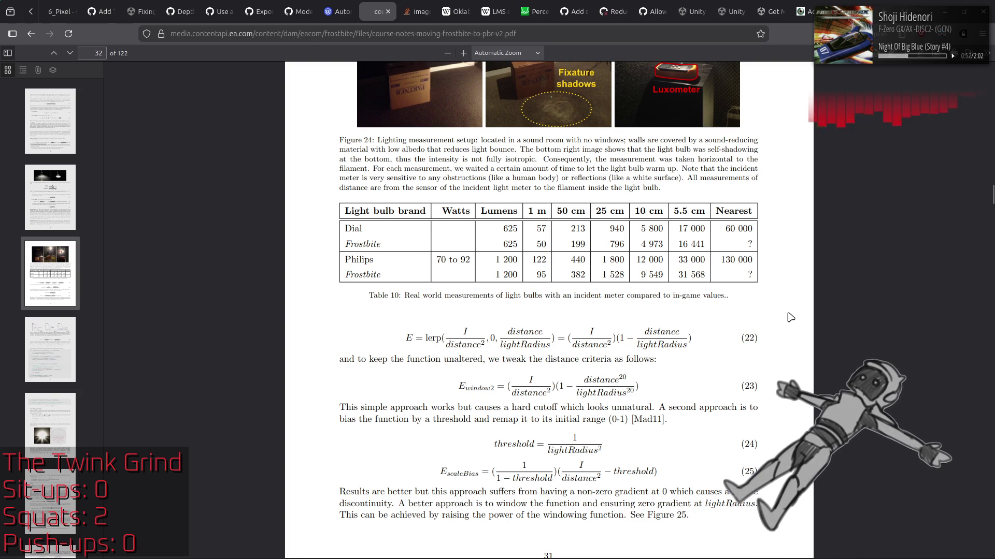
scroll(791, 317, "down", 4)
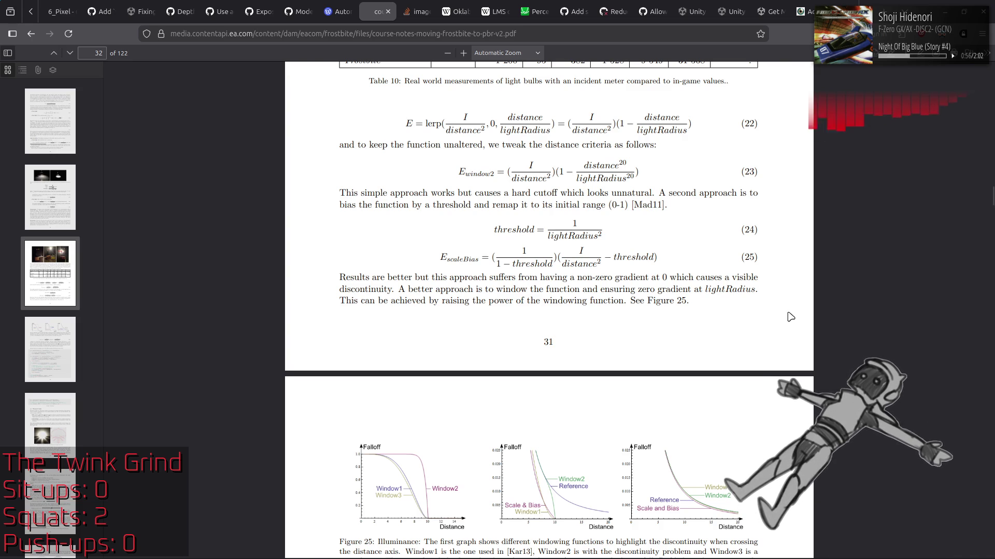
scroll(791, 317, "down", 3)
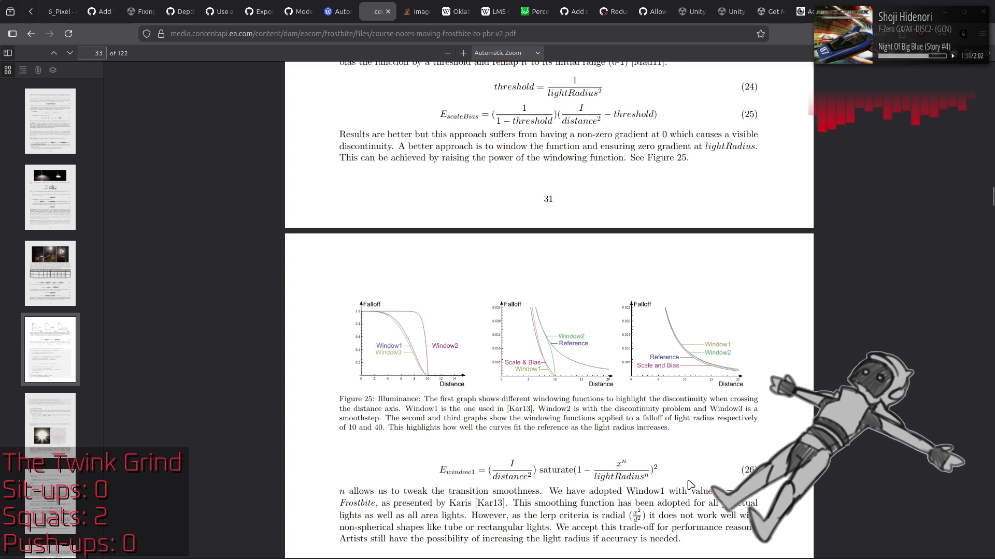
Switch to Blender and start a new General scene
key("super")
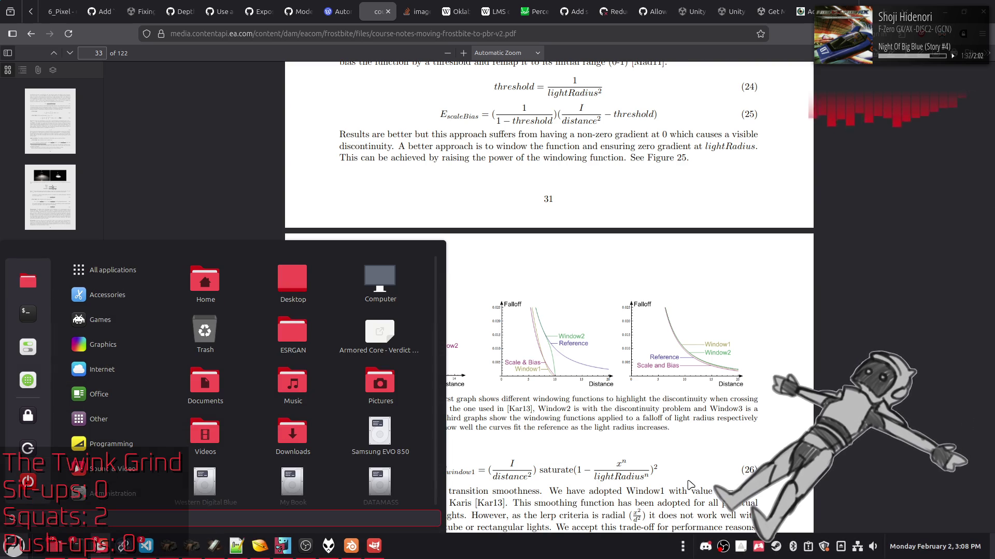
key("super")
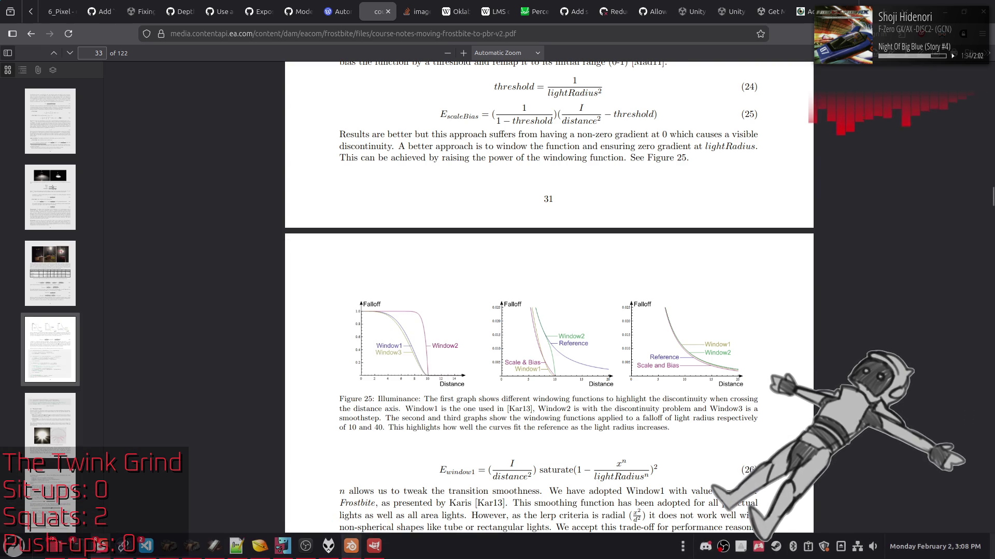
left_click(351, 545)
left_click(23, 24)
mouse_move(32, 35)
left_click(142, 36)
Add an ico sphere at the origin with 4 subdivisions
key("shift+a")
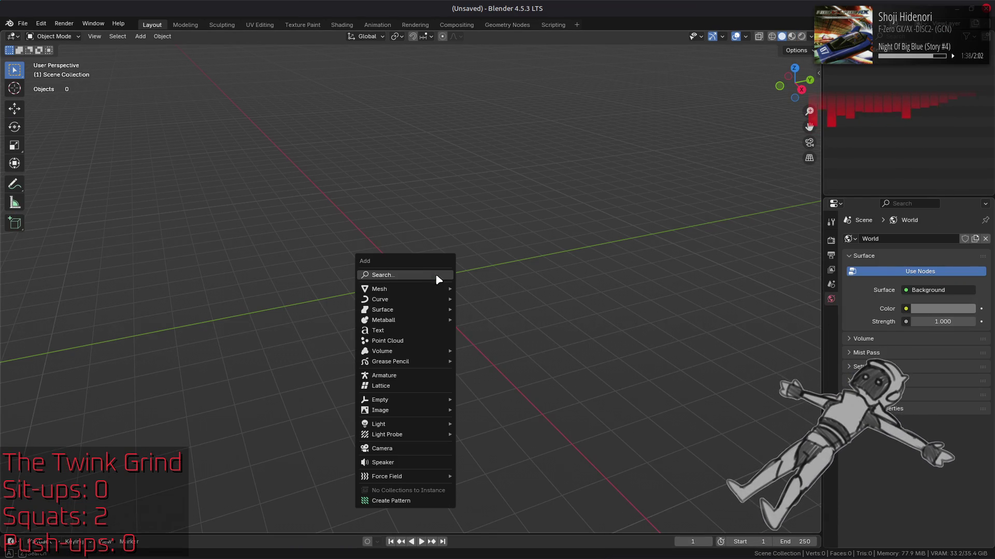
mouse_move(427, 313)
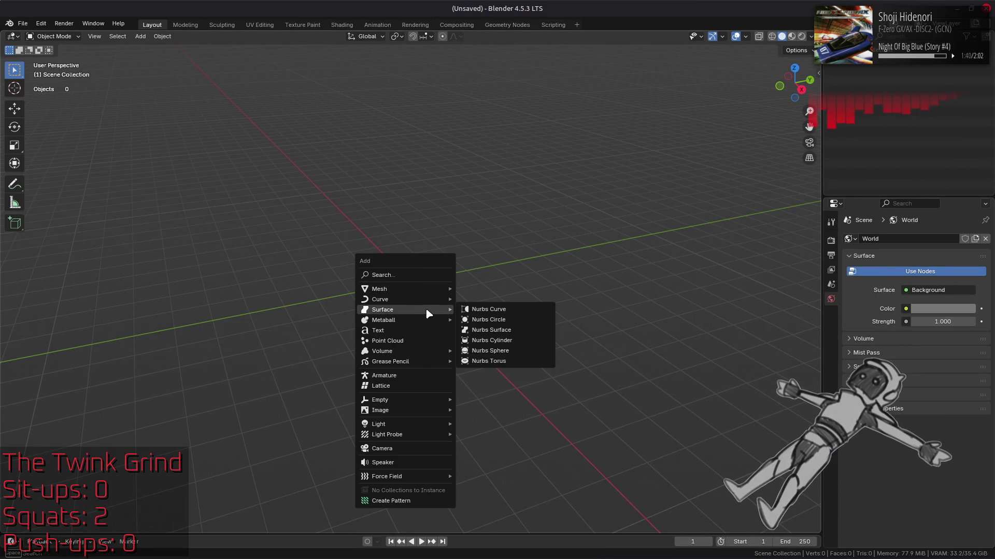
mouse_move(422, 290)
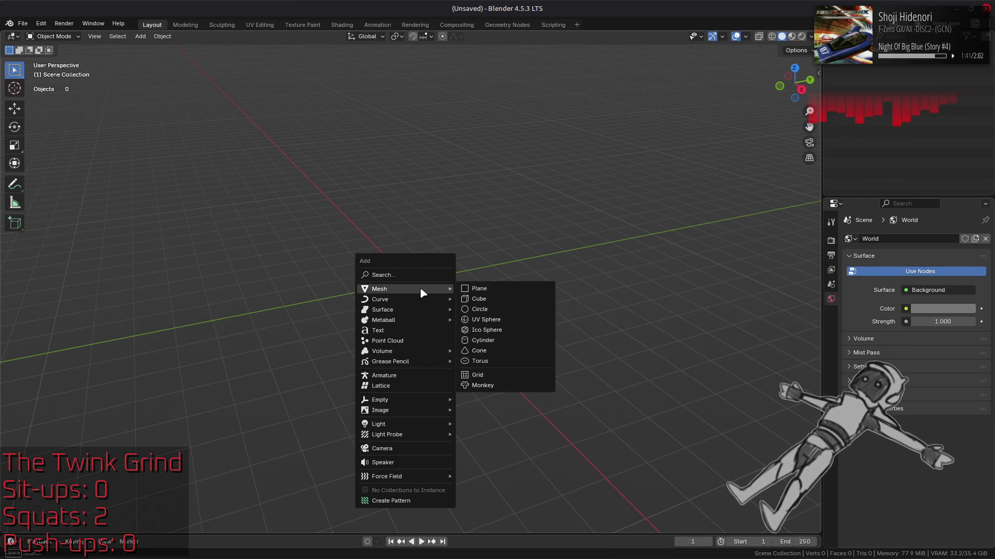
left_click(490, 330)
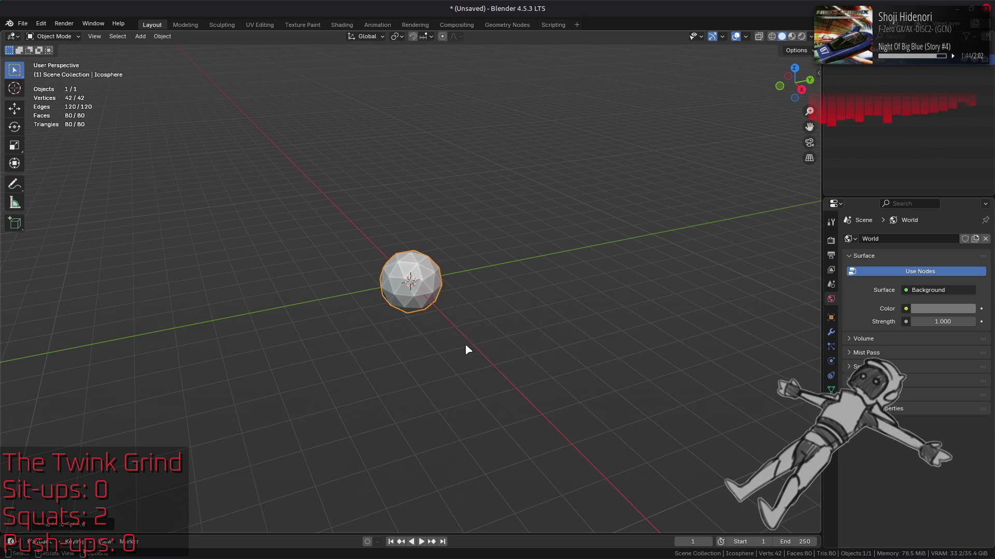
left_click(77, 524)
left_click_drag(132, 423, 155, 423)
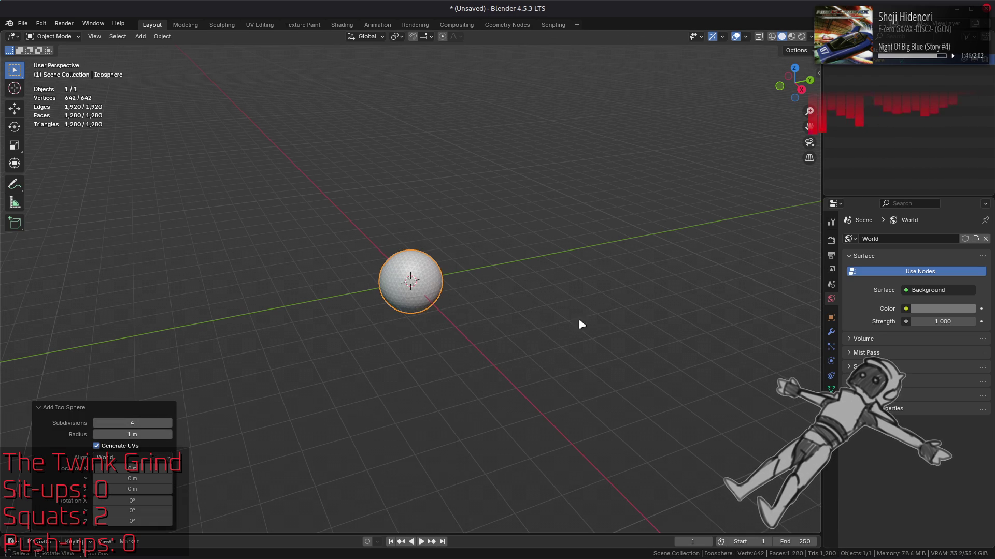
Shade the sphere's faces smooth from edit mode, returning to object mode
left_click(831, 404)
key("Tab")
left_click(188, 36)
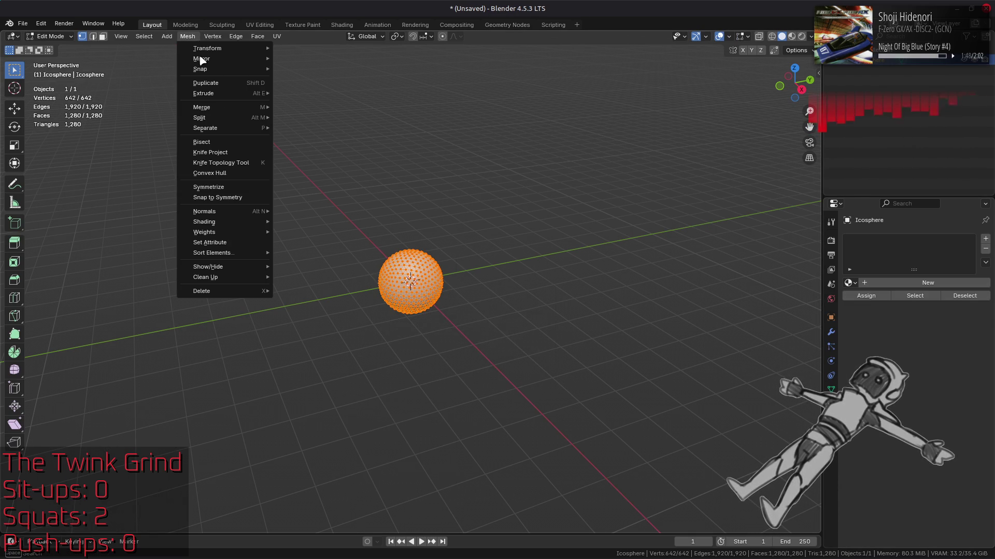
mouse_move(251, 222)
left_click(290, 222)
key("Tab")
Switch to the Shading workspace
scroll(429, 291, "up", 5)
scroll(429, 291, "up", 2)
left_click(341, 25)
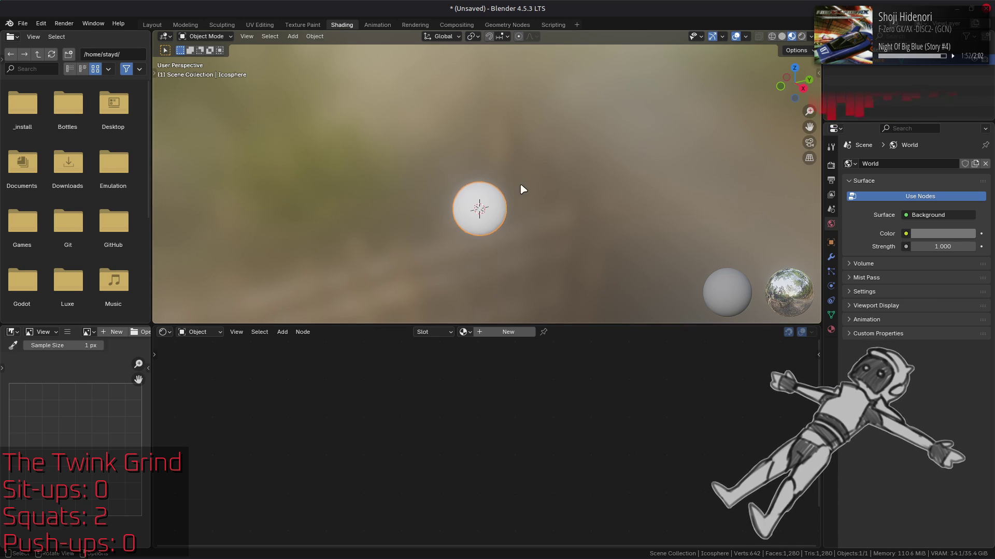
Create a new material for the sphere
scroll(522, 190, "up", 5)
scroll(524, 187, "down", 1)
left_click(832, 330)
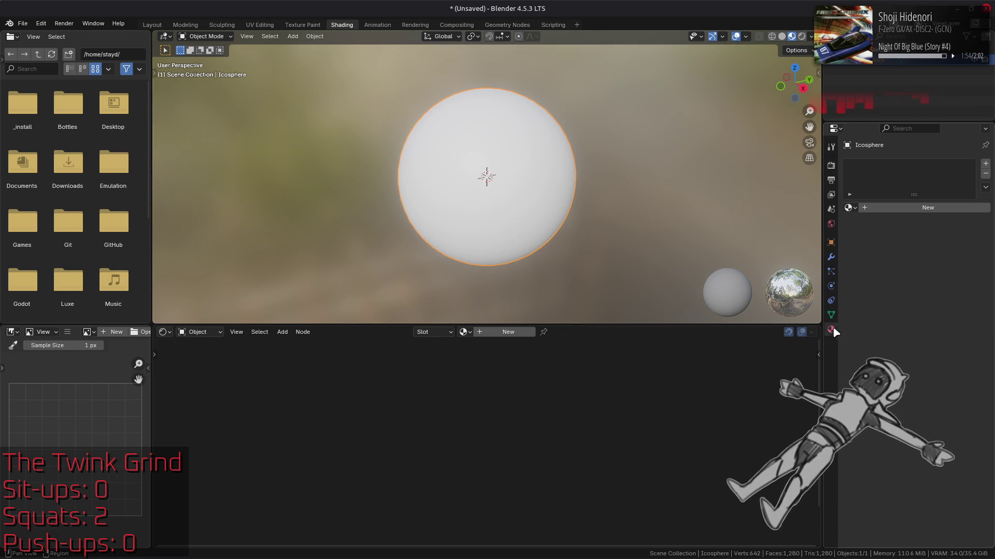
left_click(885, 209)
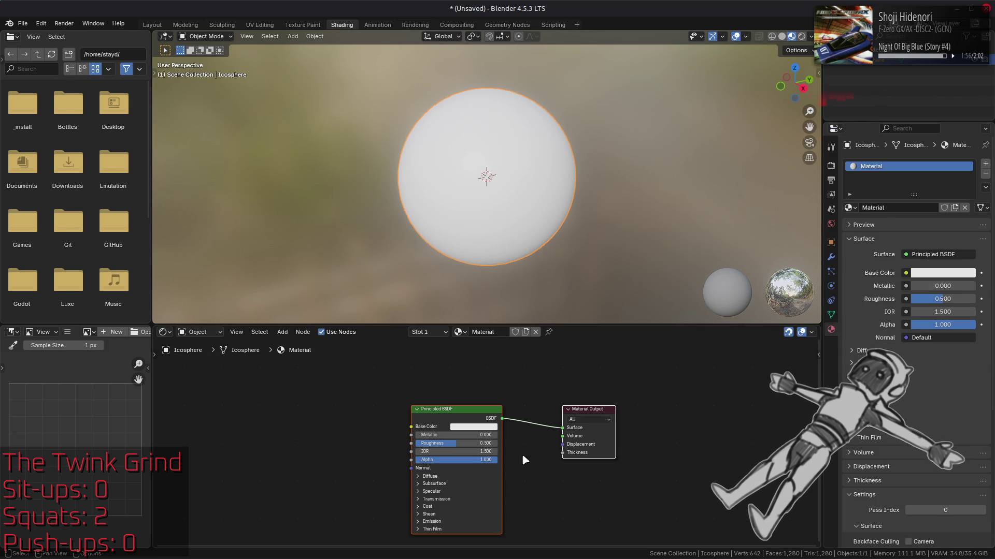
scroll(405, 411, "up", 1)
Add a Specular BSDF node, then delete it
key("shift+a")
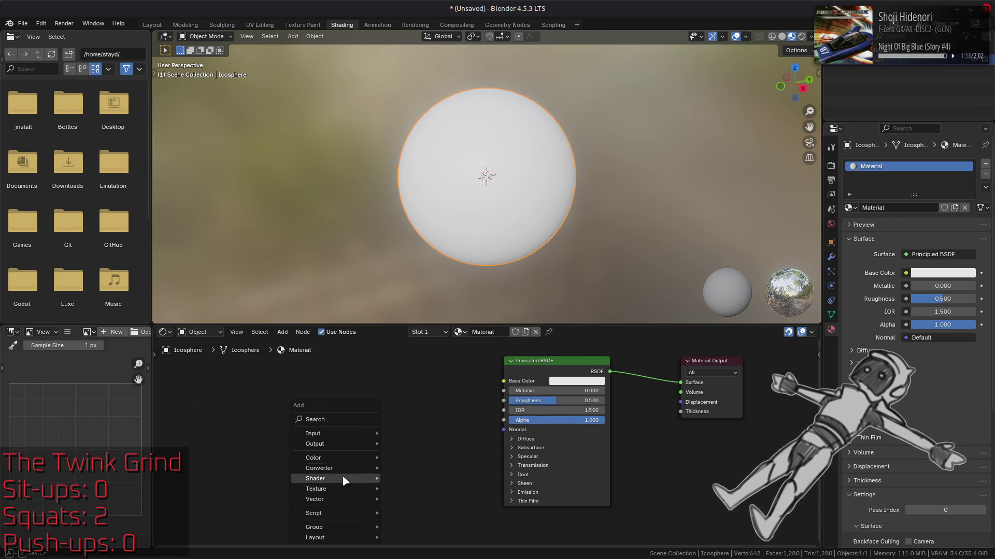
mouse_move(344, 482)
left_click(444, 417)
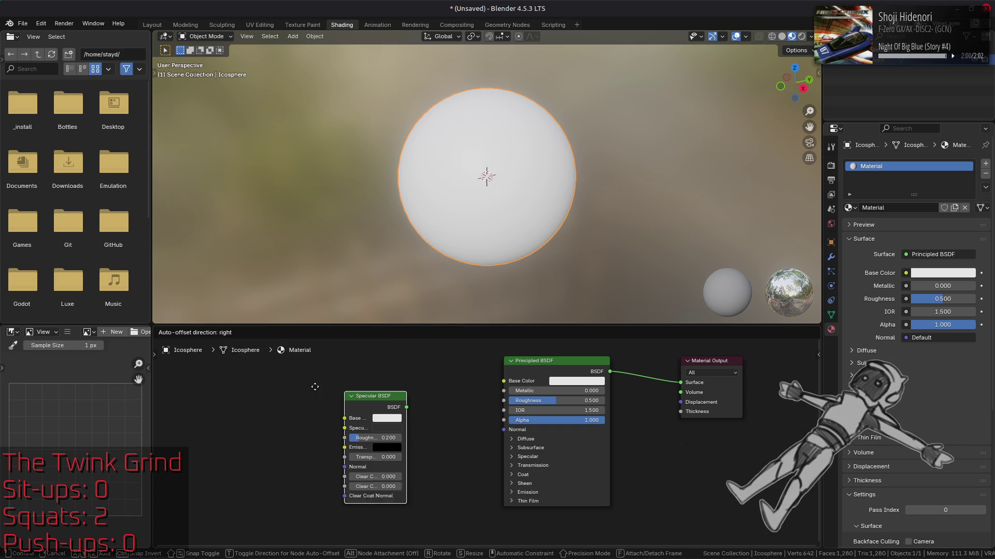
left_click(280, 387)
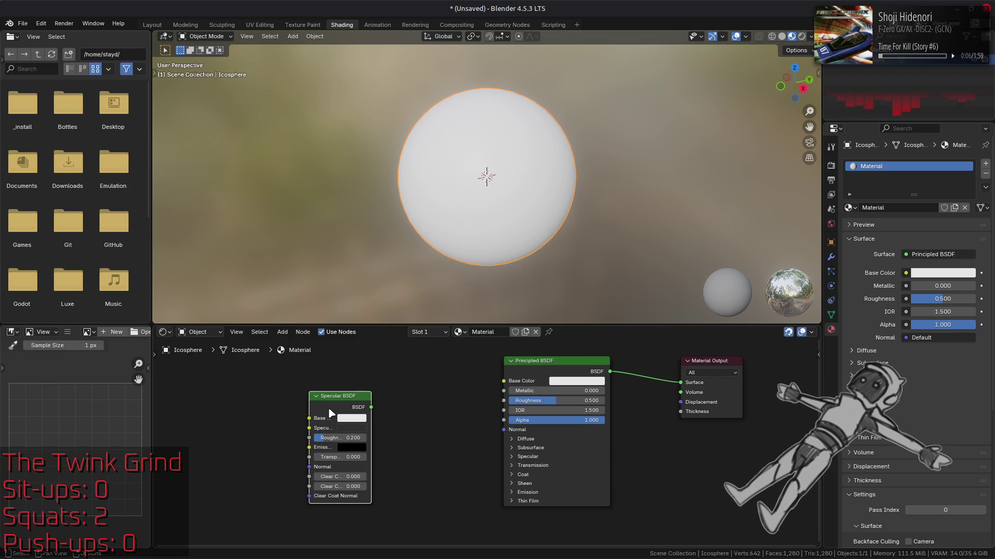
key("x")
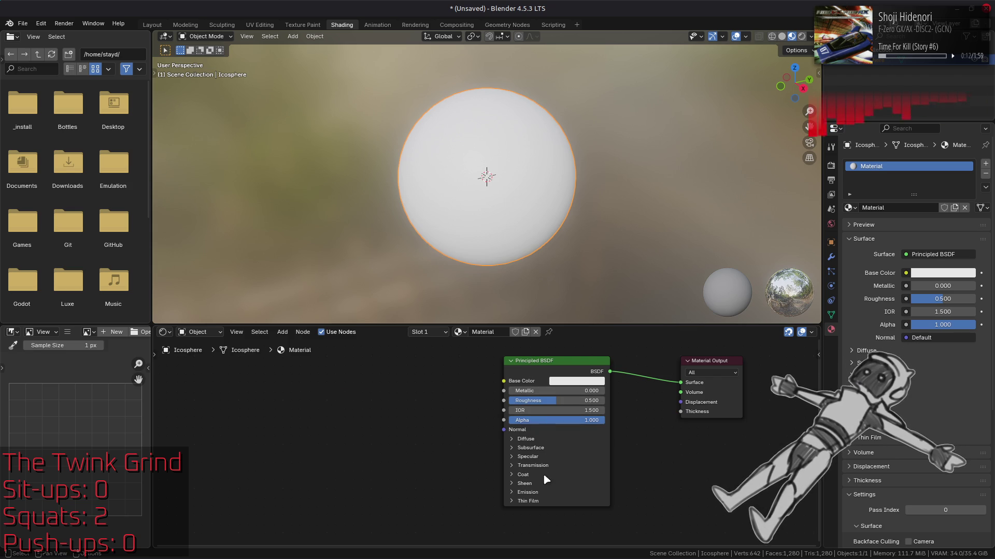
Raise the Principled BSDF's IOR from 1.500 to 1000
left_click(534, 458)
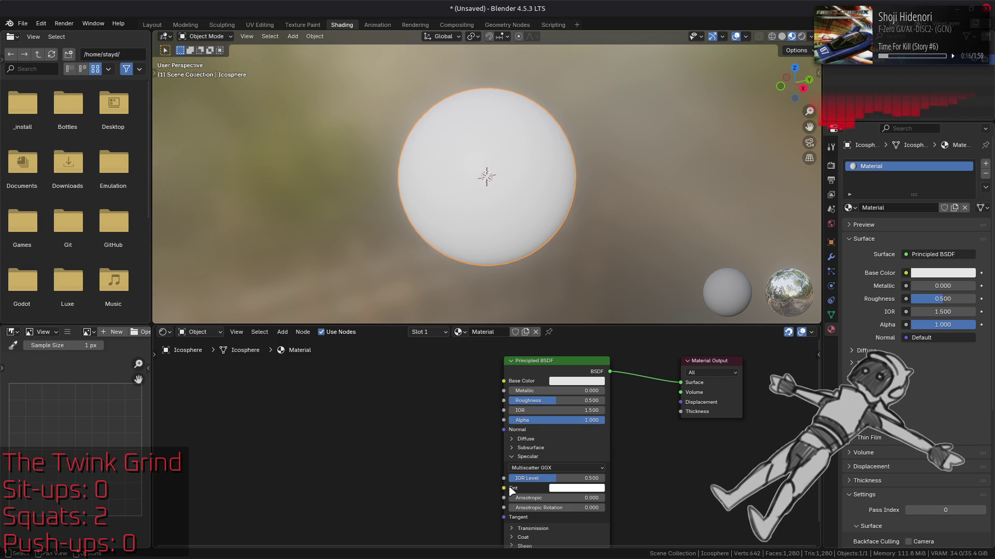
scroll(470, 497, "down", 2)
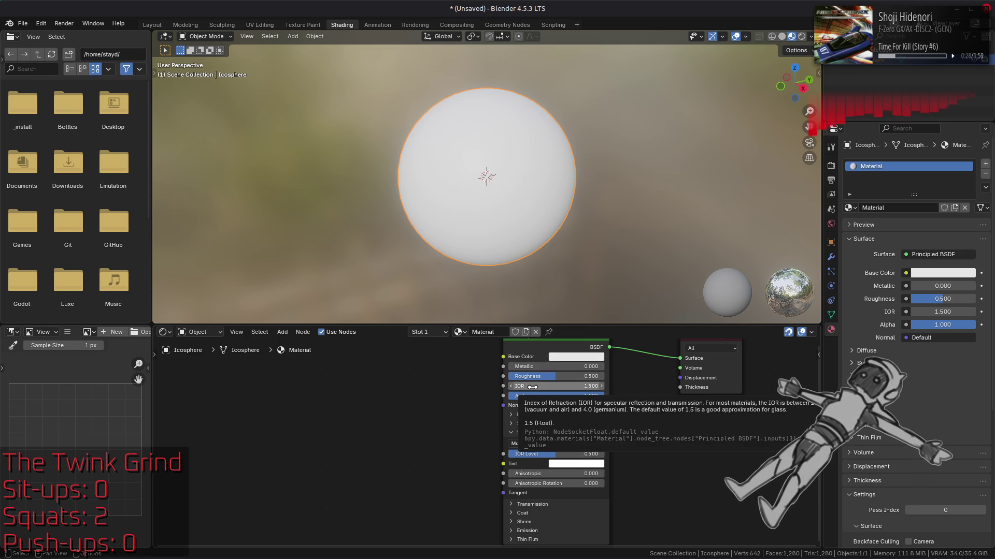
left_click_drag(549, 386, 621, 386)
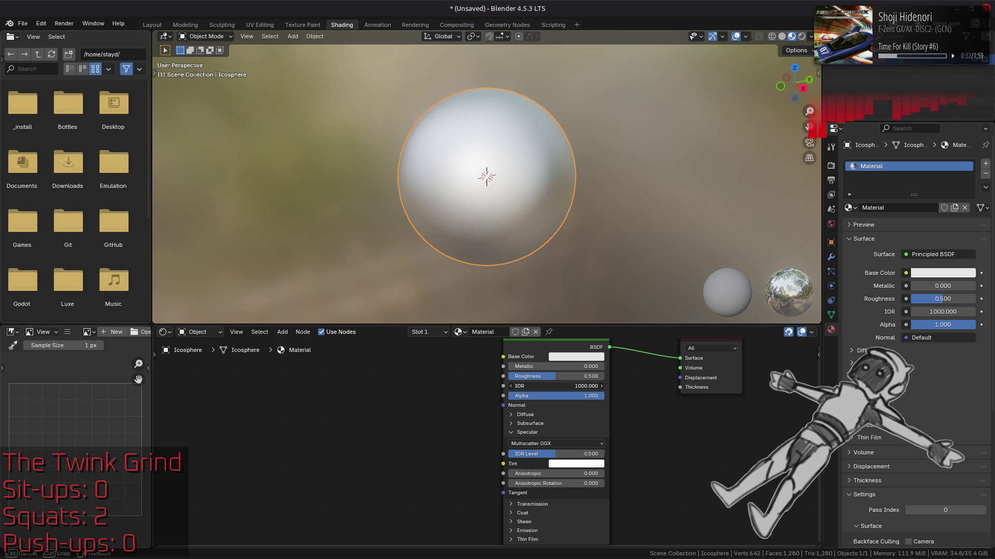
left_click_drag(621, 386, 555, 399)
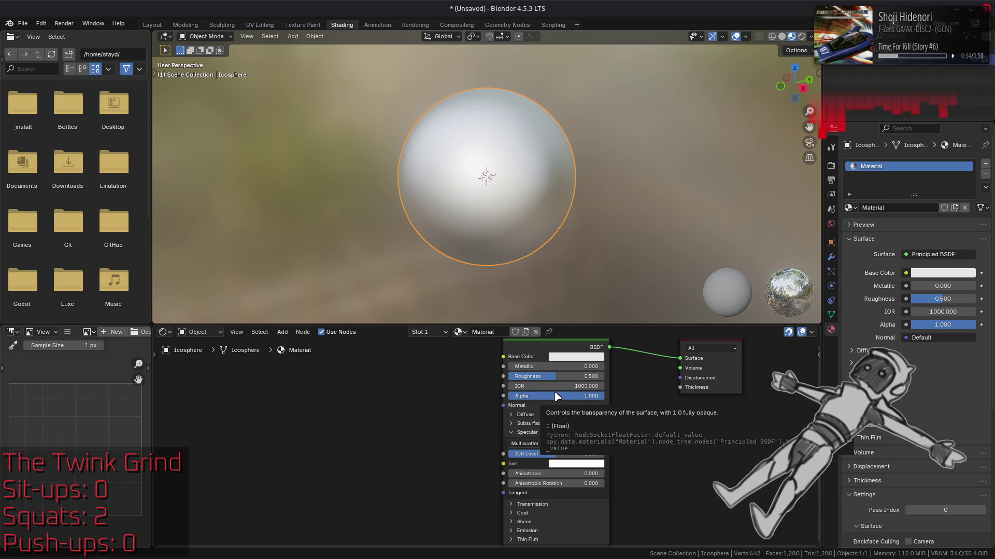
key("shift+a")
Add a Hue/Saturation/Value node to the left of the Principled BSDF
mouse_move(312, 434)
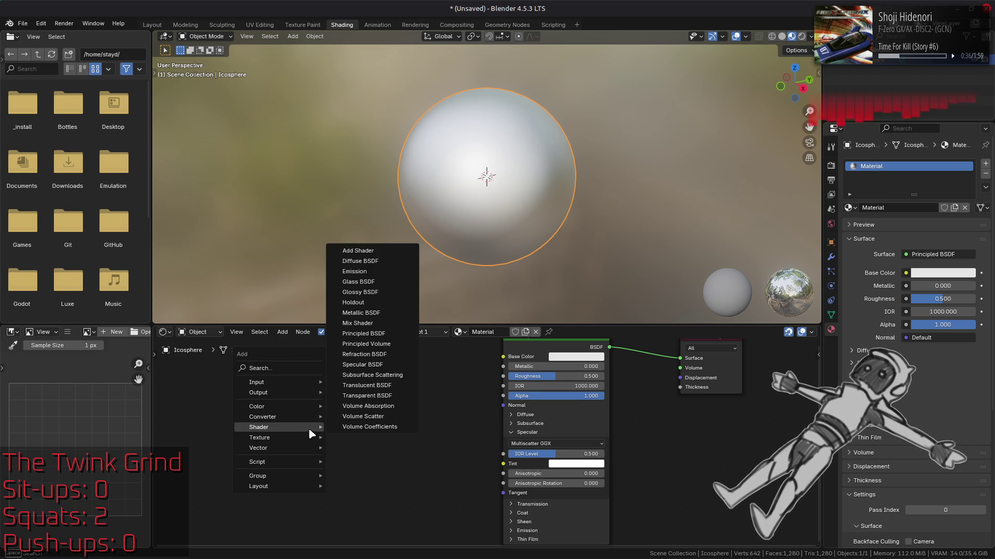
mouse_move(277, 410)
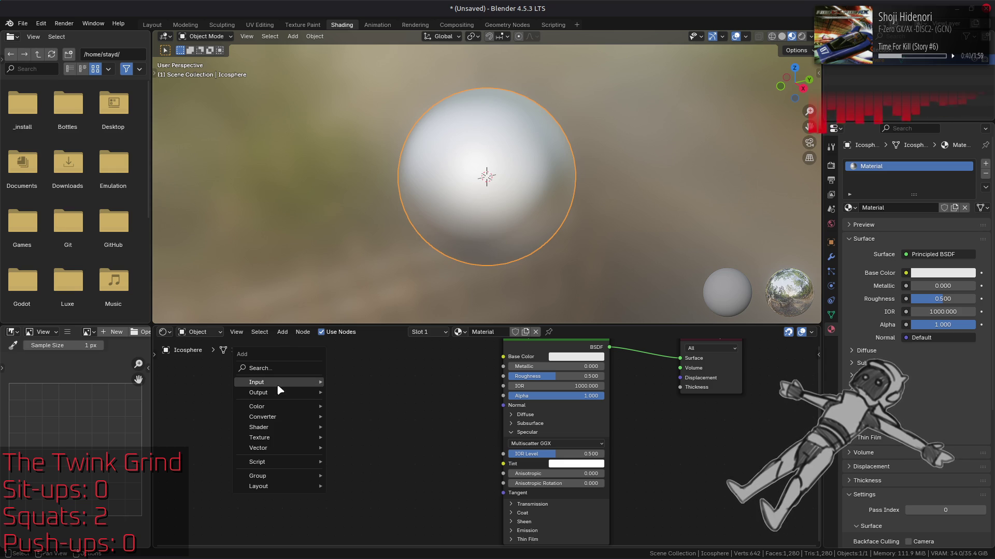
mouse_move(280, 387)
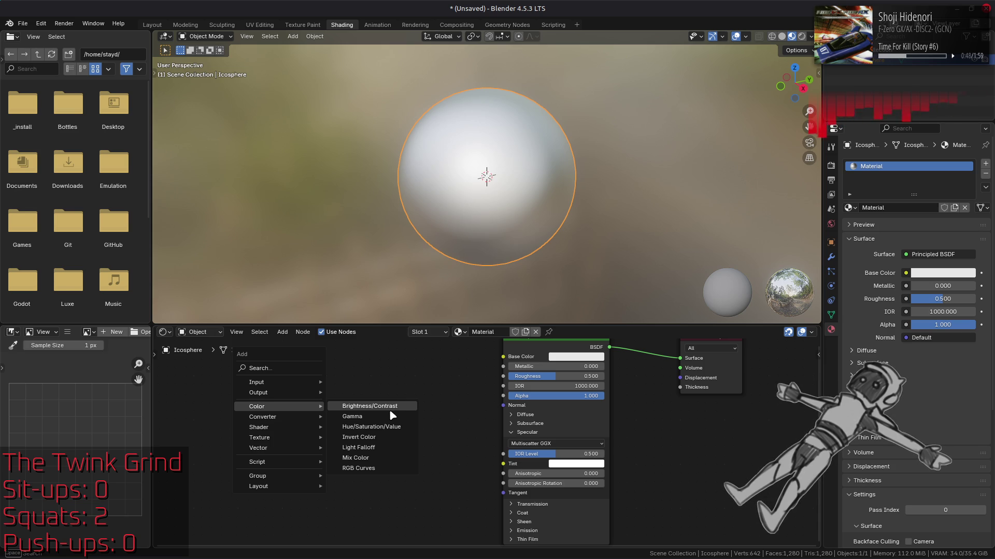
left_click(389, 428)
left_click(298, 390)
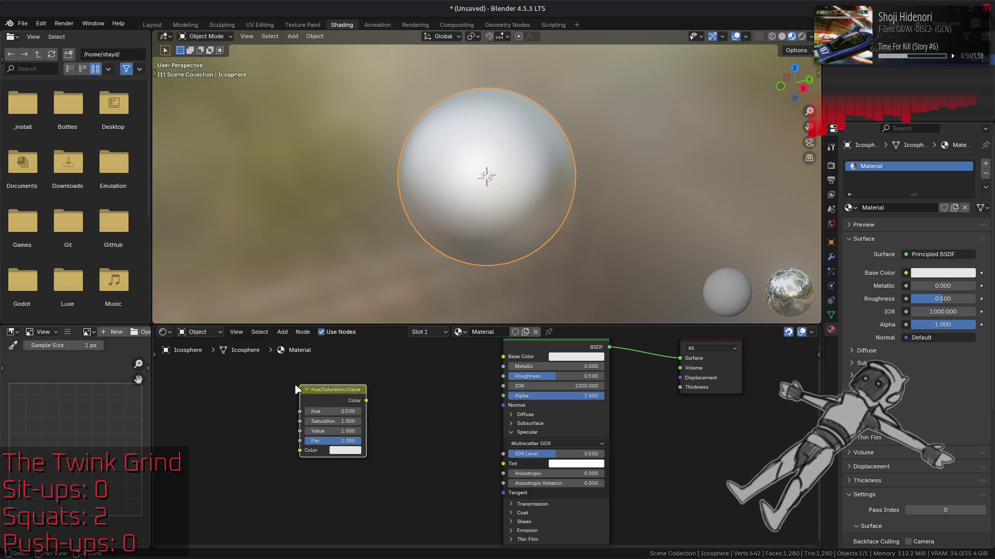
Make the HSV node's colour red, link it to Tint, and raise IOR Level to 1.000
left_click(337, 453)
key("ctrl+v")
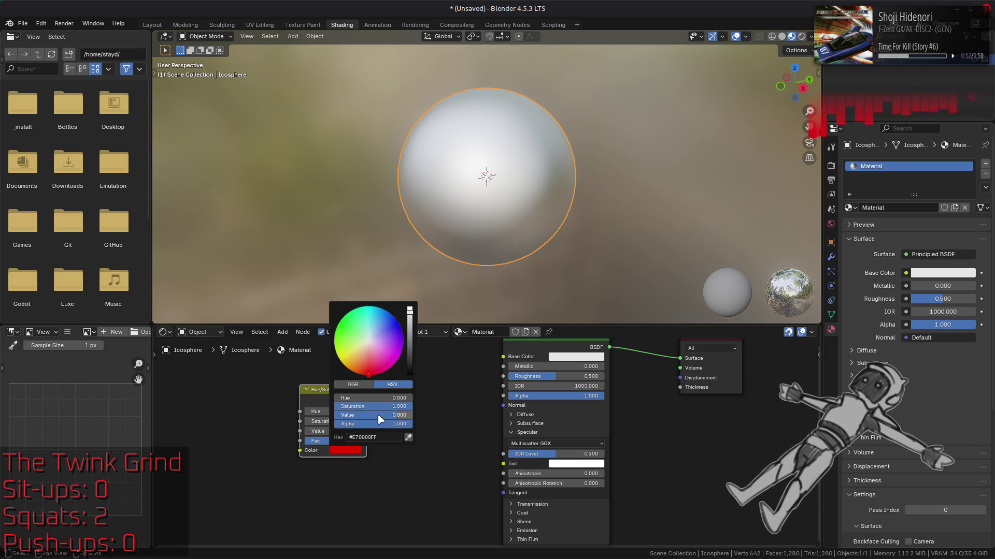
mouse_move(366, 400)
left_mouse_down()
mouse_move(523, 490)
mouse_move(504, 463)
left_mouse_up()
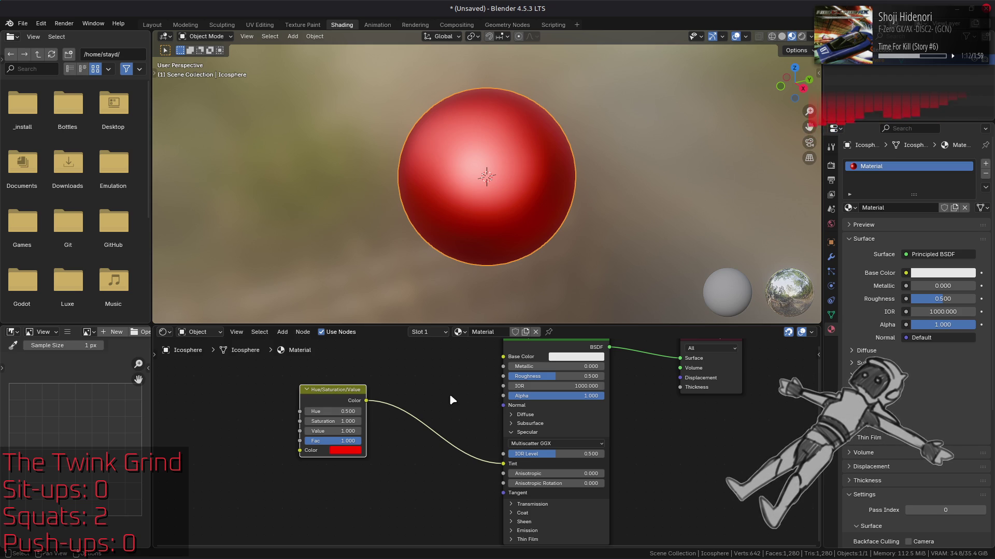
left_click_drag(564, 454, 583, 450)
Toggle IOR Level between 0.500 and 1.000, ending at 0.500
left_click(584, 450)
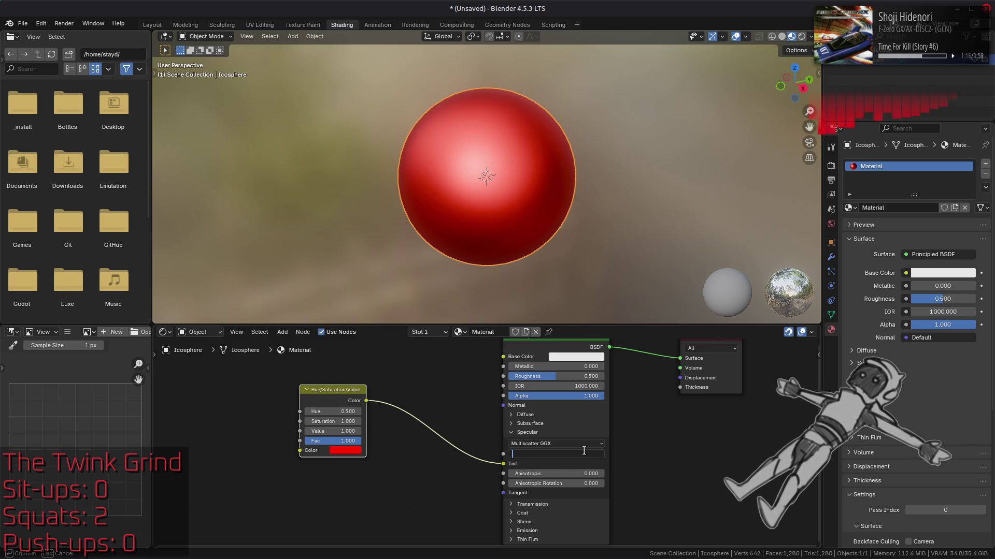
type("5")
key("Return")
left_click_drag(586, 455, 601, 454)
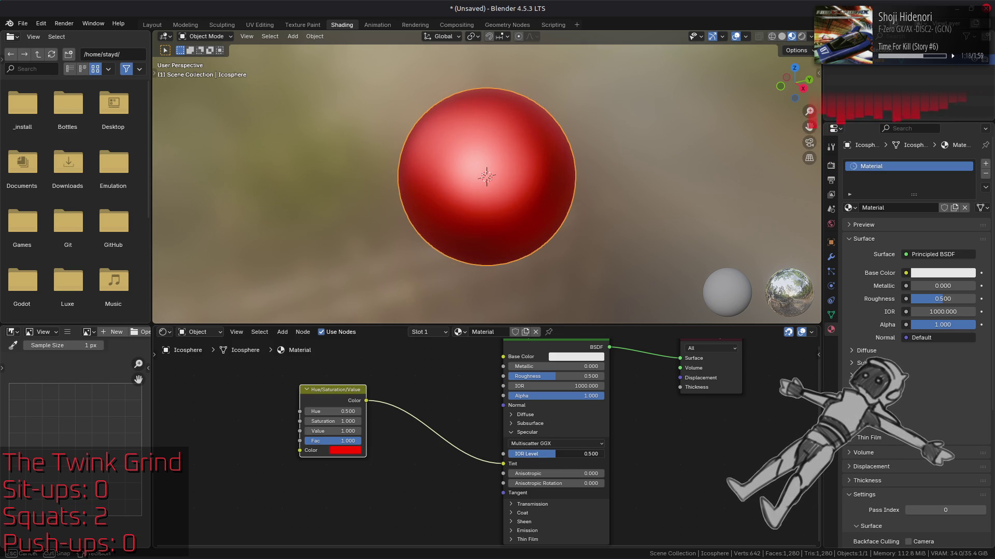
left_click(555, 458)
type("1")
key("Return")
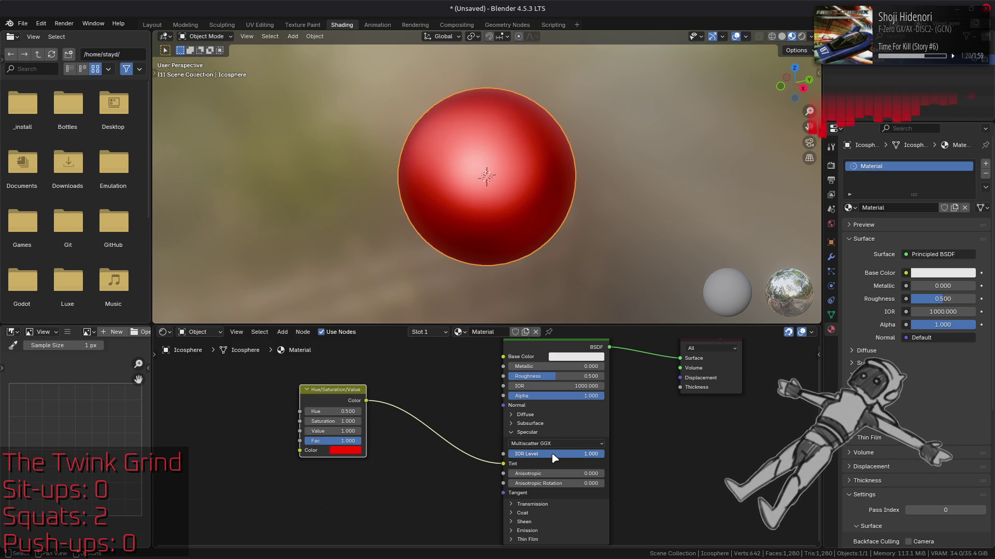
left_click(552, 454)
key("BackSpace")
key("Escape")
mouse_move(552, 454)
left_mouse_down()
mouse_move(539, 454)
mouse_move(557, 455)
left_mouse_up()
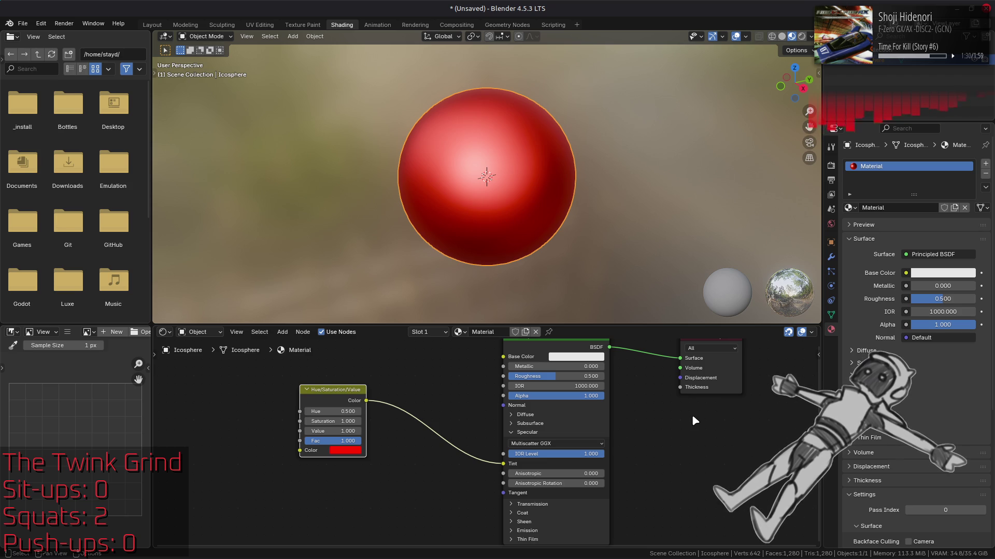
left_click(560, 454)
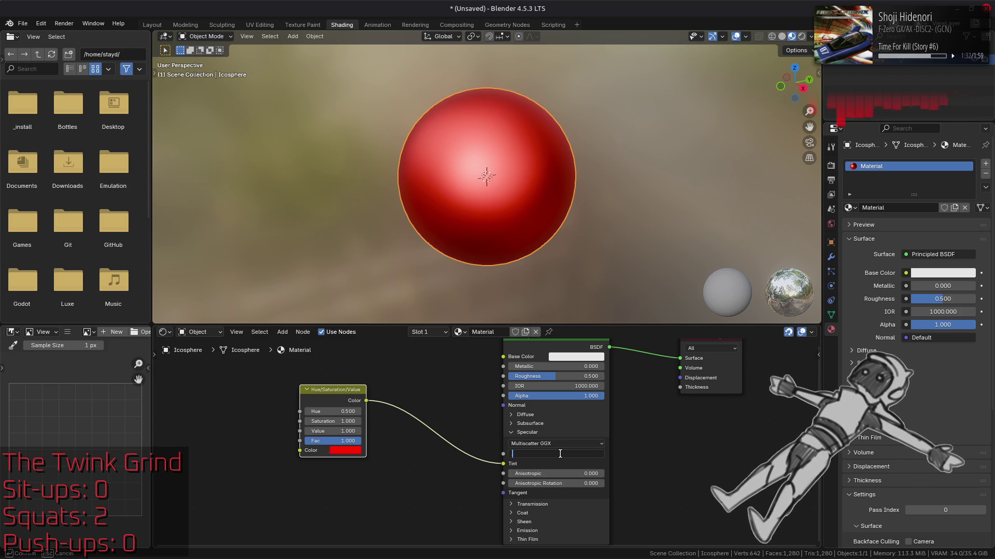
type("5")
key("Return")
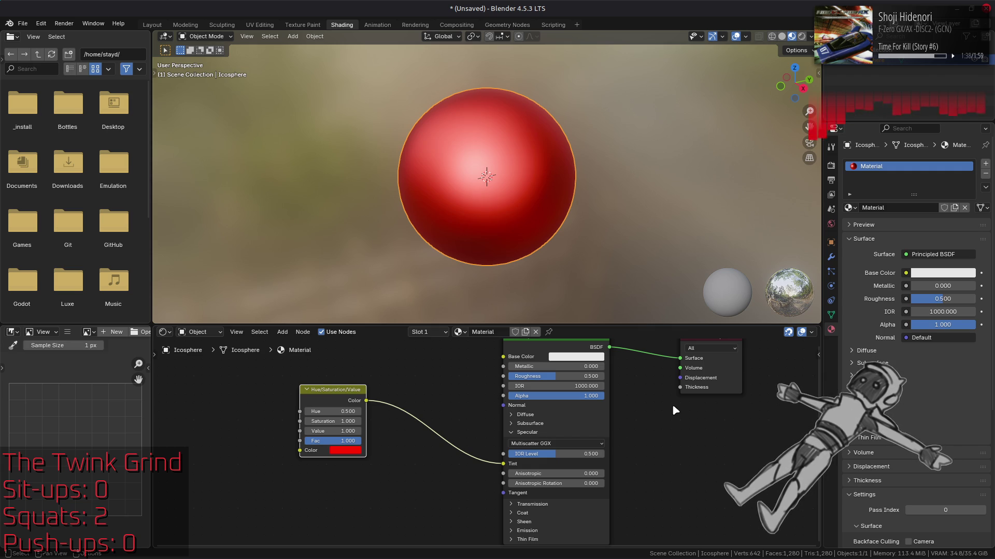
Darken the HSV node's red by lowering its Value to 0.648
left_click(346, 451)
mouse_move(390, 415)
left_mouse_down()
mouse_move(364, 415)
mouse_move(413, 415)
mouse_move(335, 414)
mouse_move(413, 415)
left_mouse_up()
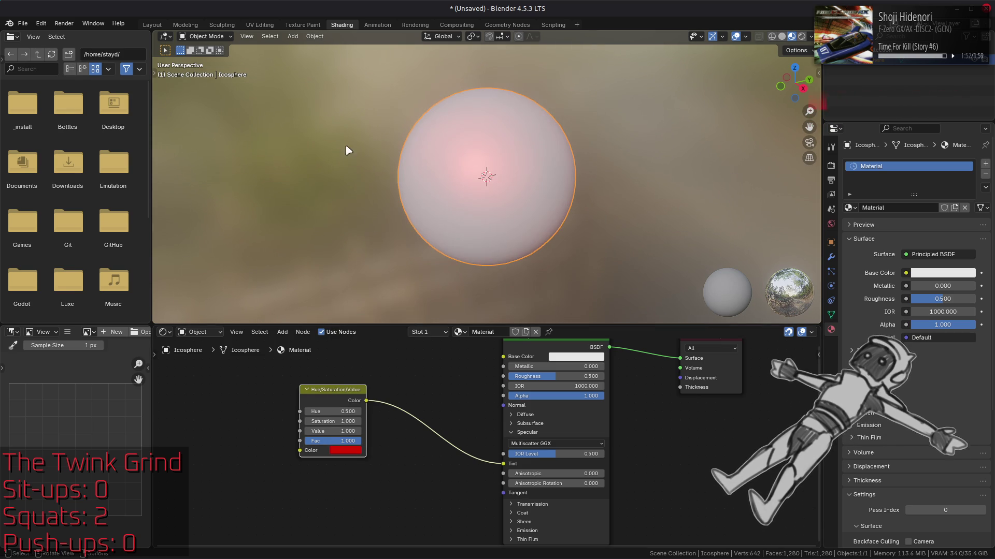
left_click(343, 456)
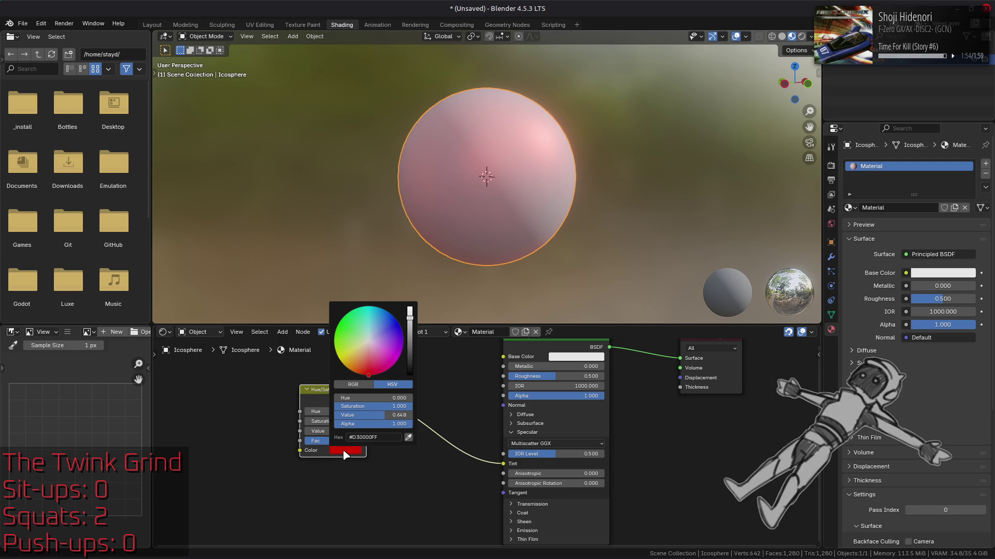
Turn the Base Color black and the HSV tint colour black
left_click(575, 357)
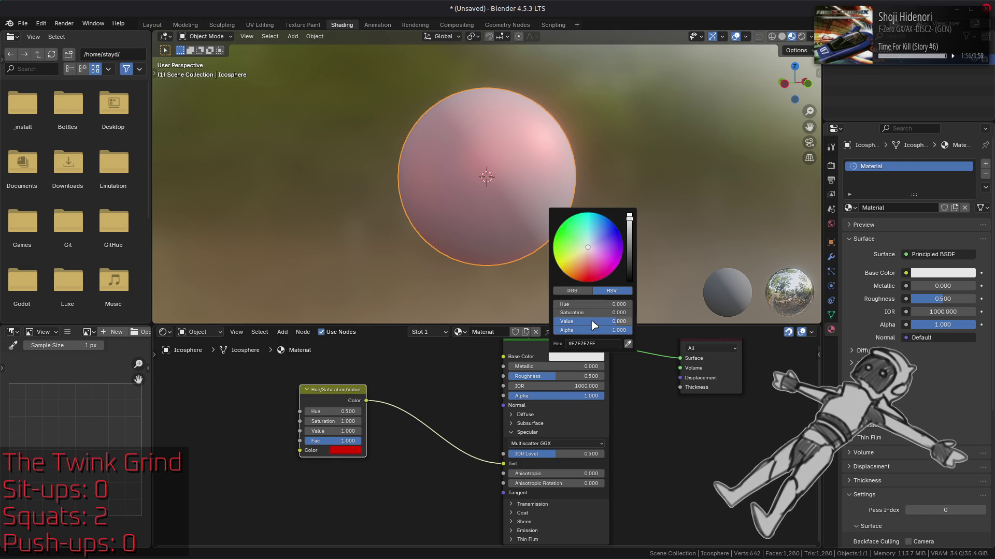
left_click_drag(596, 322, 546, 333)
left_click(343, 451)
left_click_drag(407, 414, 334, 414)
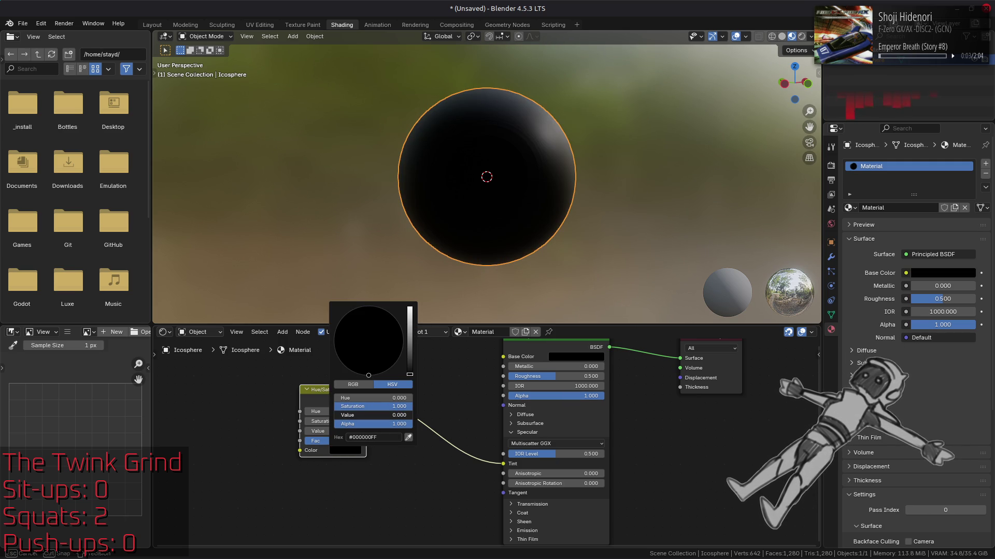
mouse_move(334, 415)
left_mouse_down()
mouse_move(409, 415)
mouse_move(334, 414)
left_mouse_up()
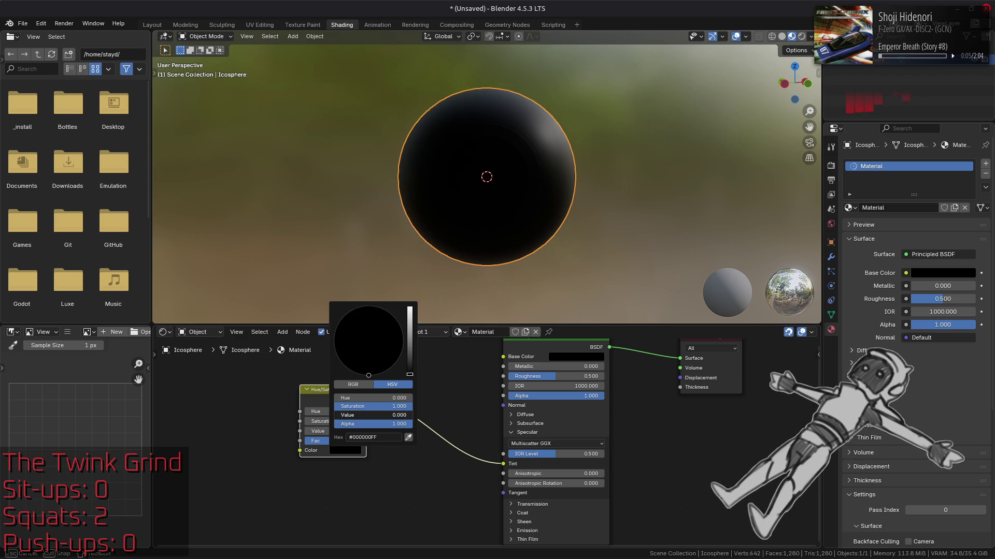
mouse_move(466, 171)
left_mouse_down()
mouse_move(444, 166)
mouse_move(284, 223)
mouse_move(313, 188)
mouse_move(406, 166)
mouse_move(453, 220)
mouse_move(457, 198)
mouse_move(406, 162)
mouse_move(465, 131)
left_mouse_up()
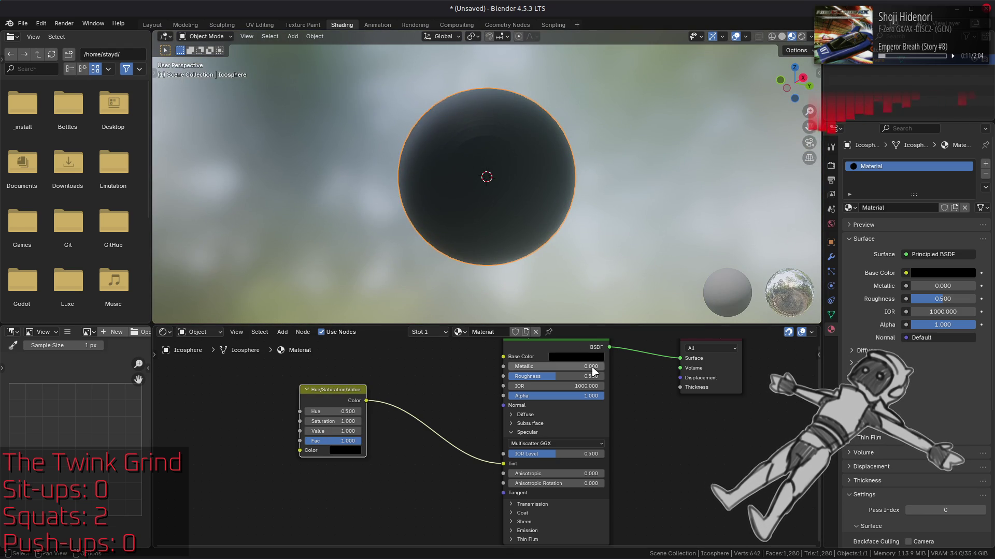
Set IOR Level to 1.000 and the IOR to 1.500
mouse_move(578, 454)
left_mouse_down()
mouse_move(518, 454)
mouse_move(605, 454)
mouse_move(508, 454)
mouse_move(604, 454)
left_mouse_up()
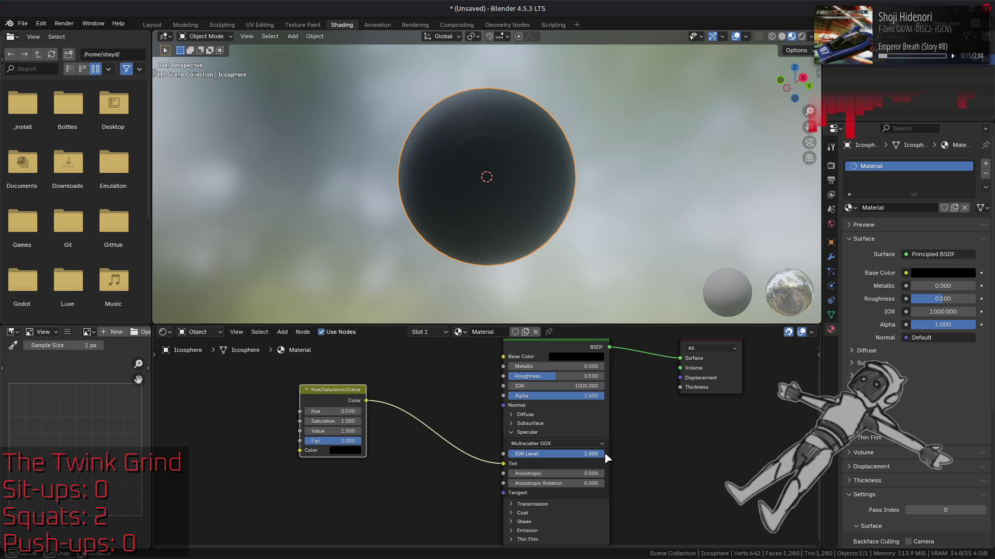
left_click_drag(585, 386, 575, 386)
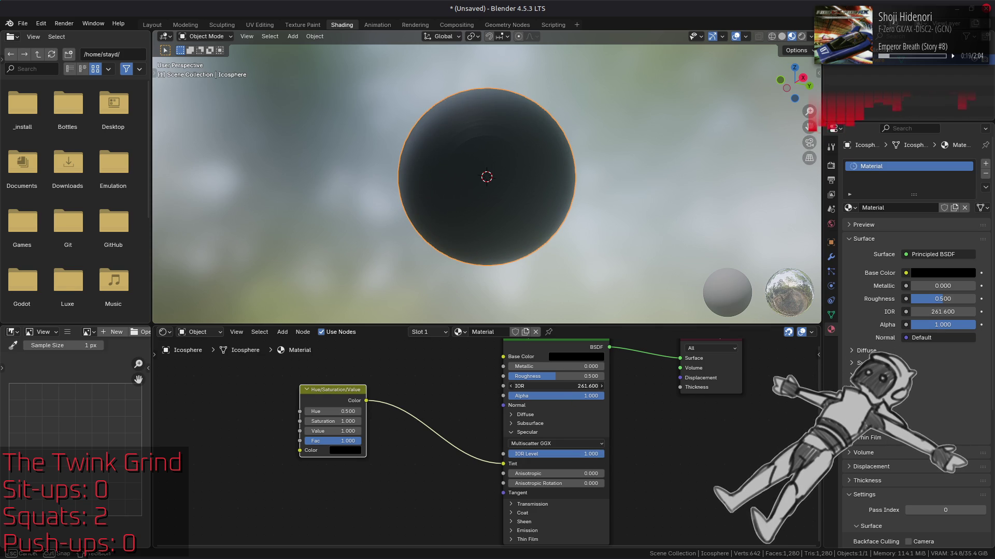
left_click_drag(575, 386, 575, 386)
left_click(575, 386)
type(".5")
key("Return")
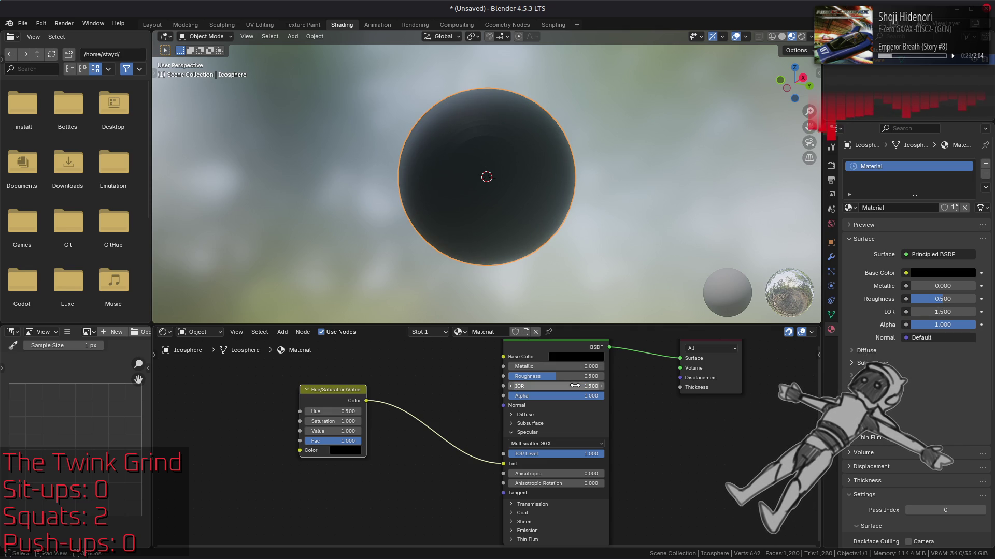
Unplug and restore the Tint link, then set the IOR to 1000
left_click_drag(509, 470, 448, 452)
key("ctrl+z")
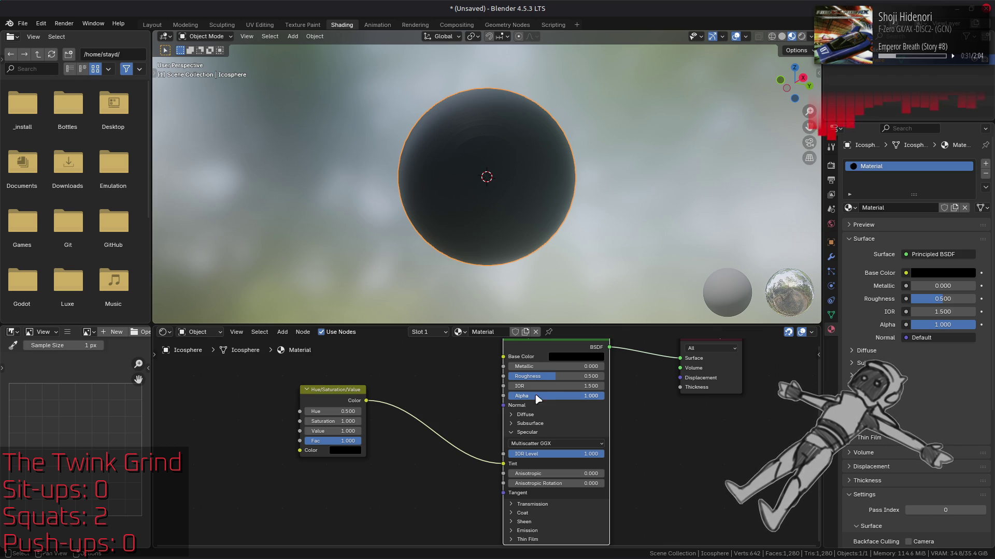
left_click(548, 386)
type("1000")
key("Return")
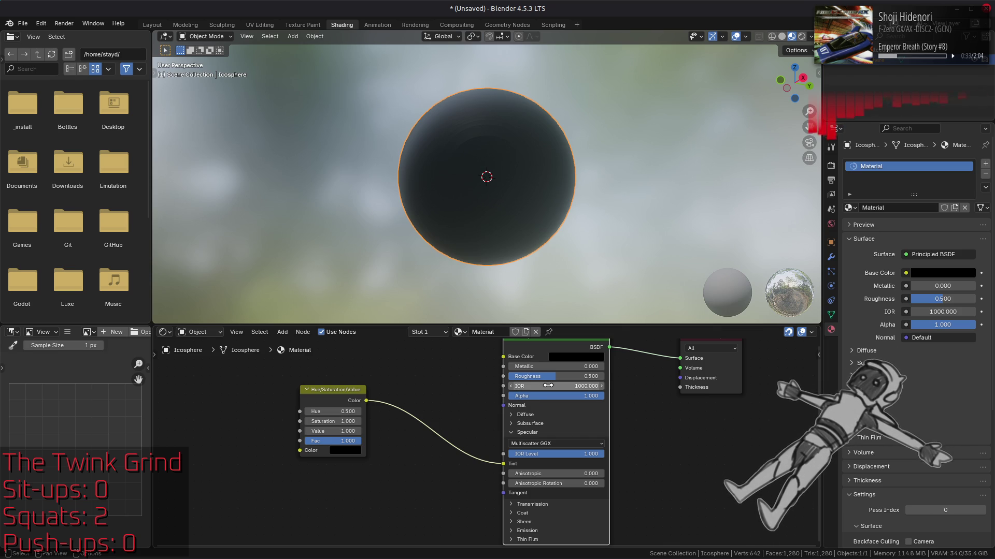
Set the HSV tint colour's Value to 1 for full brightness
left_click(345, 451)
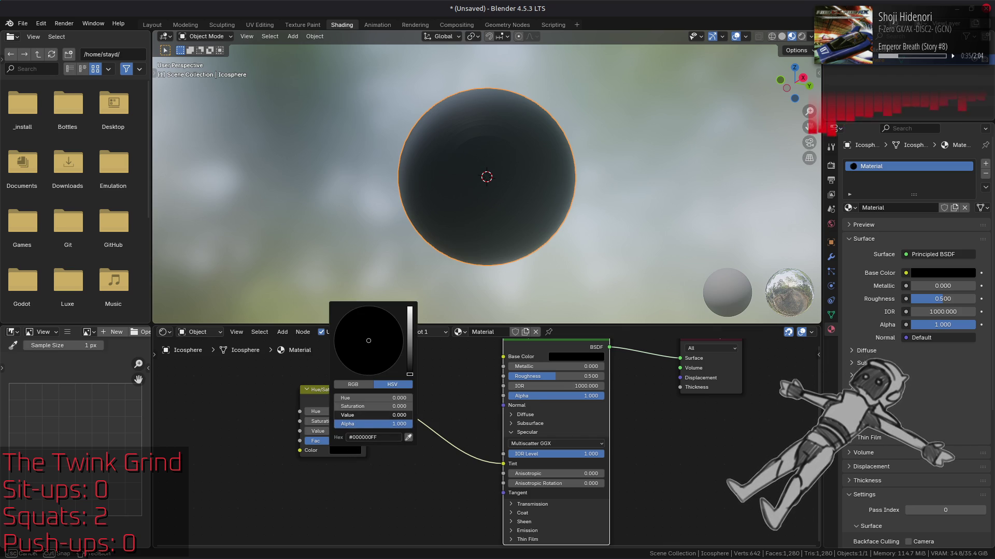
left_click(374, 415)
type("1E1E1EFF")
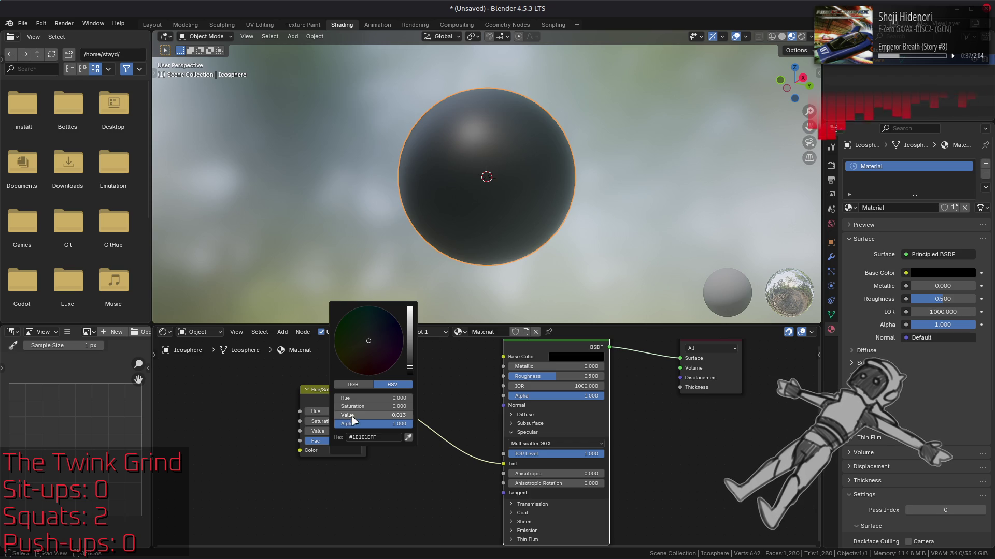
key("Return")
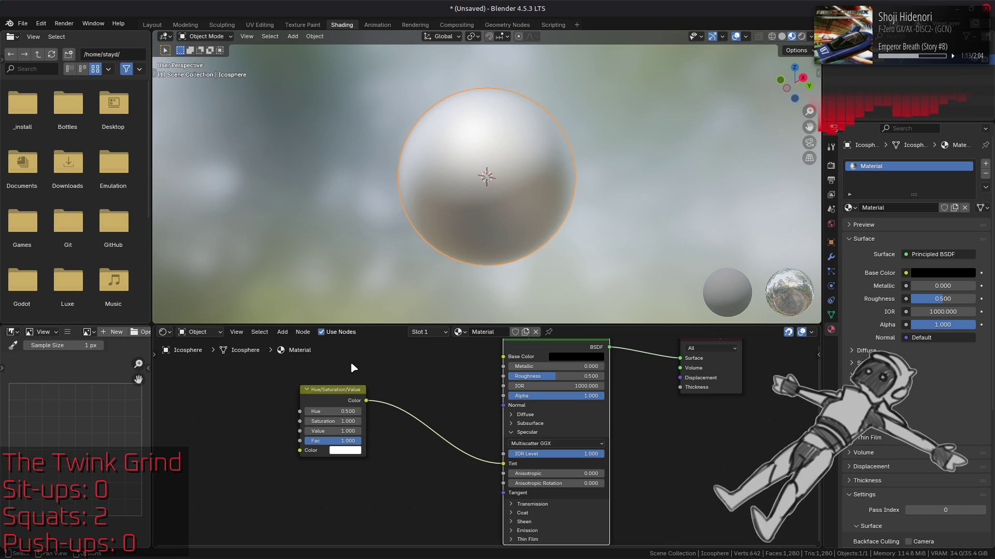
Raise the HSV tint's Saturation to make it pure red, then orbit around the sphere
left_click(322, 393)
left_click(238, 383)
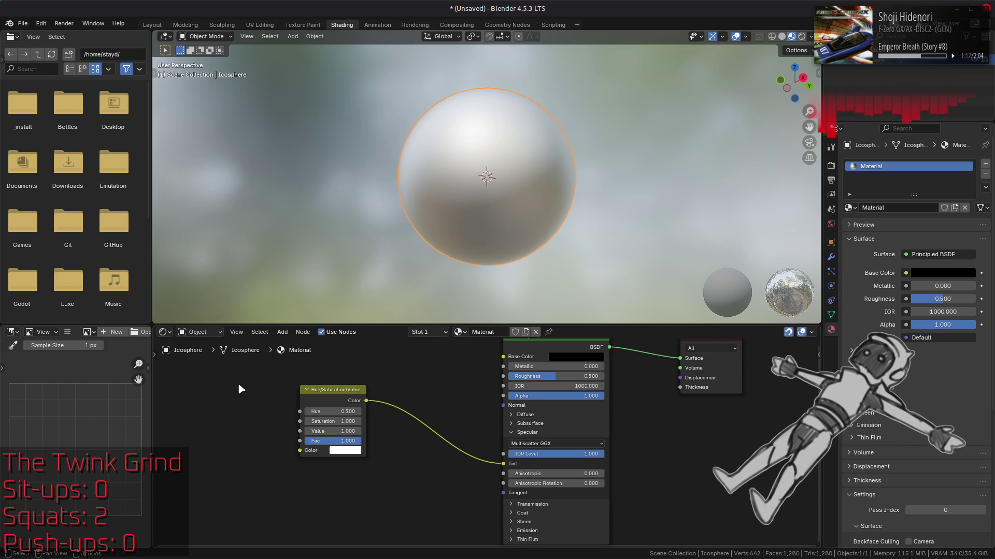
left_click(350, 452)
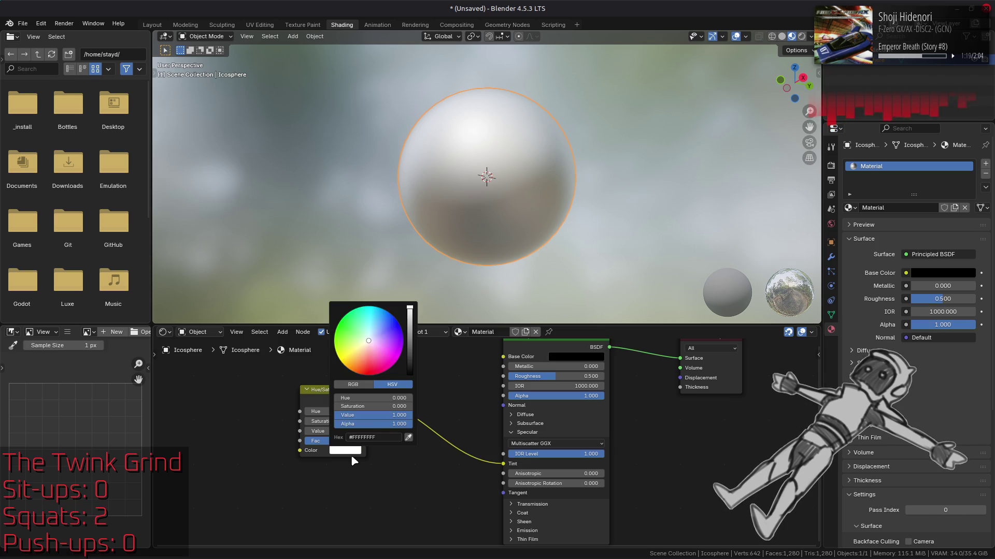
left_click_drag(373, 406, 416, 403)
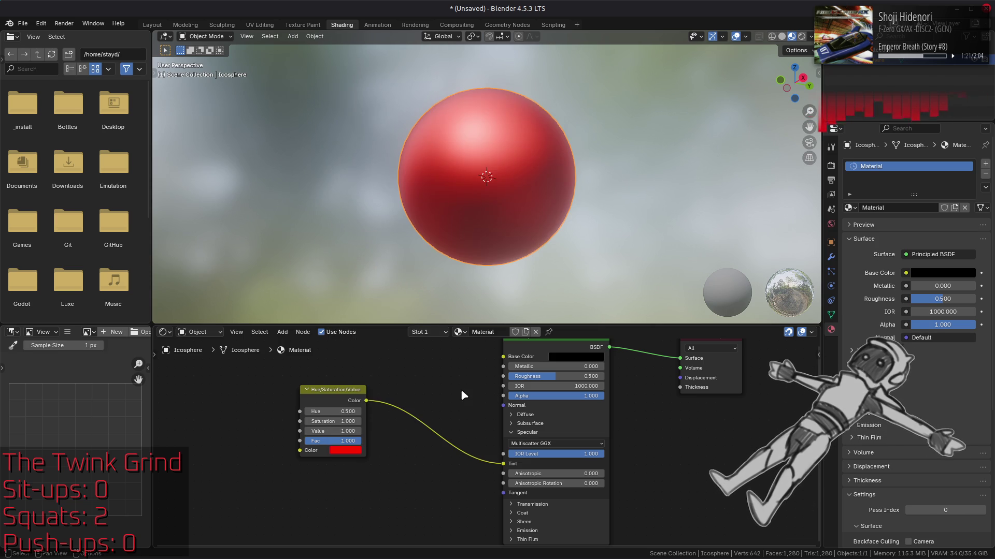
mouse_move(466, 171)
left_mouse_down()
mouse_move(470, 151)
mouse_move(555, 173)
mouse_move(546, 246)
mouse_move(472, 227)
mouse_move(485, 229)
left_mouse_up()
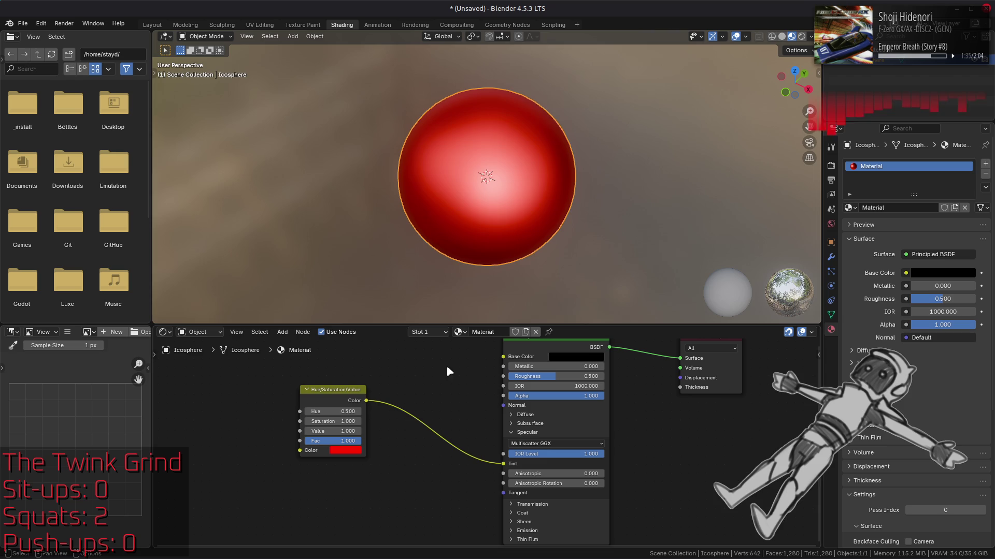
mouse_move(417, 204)
left_mouse_down()
mouse_move(466, 173)
mouse_move(481, 179)
left_mouse_up()
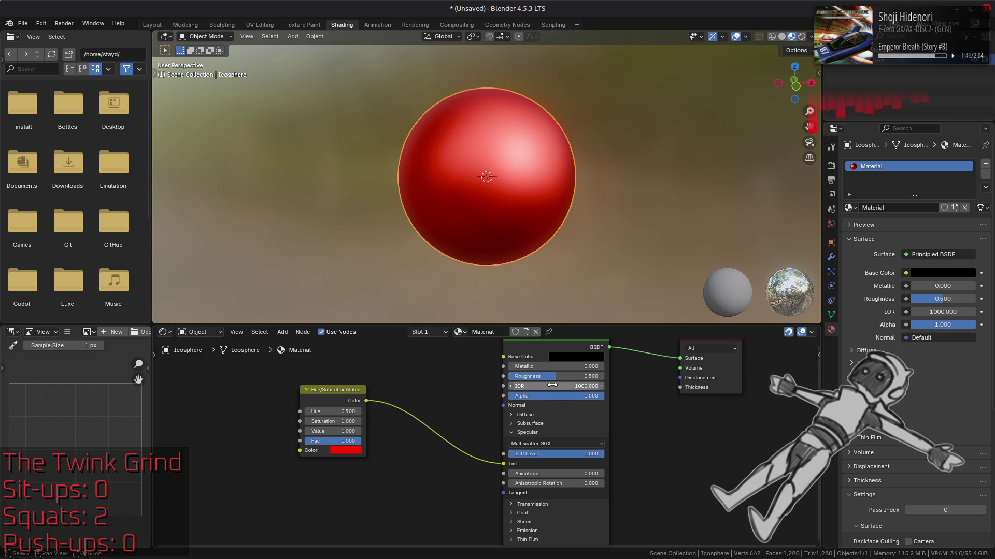
left_click_drag(564, 377, 513, 377)
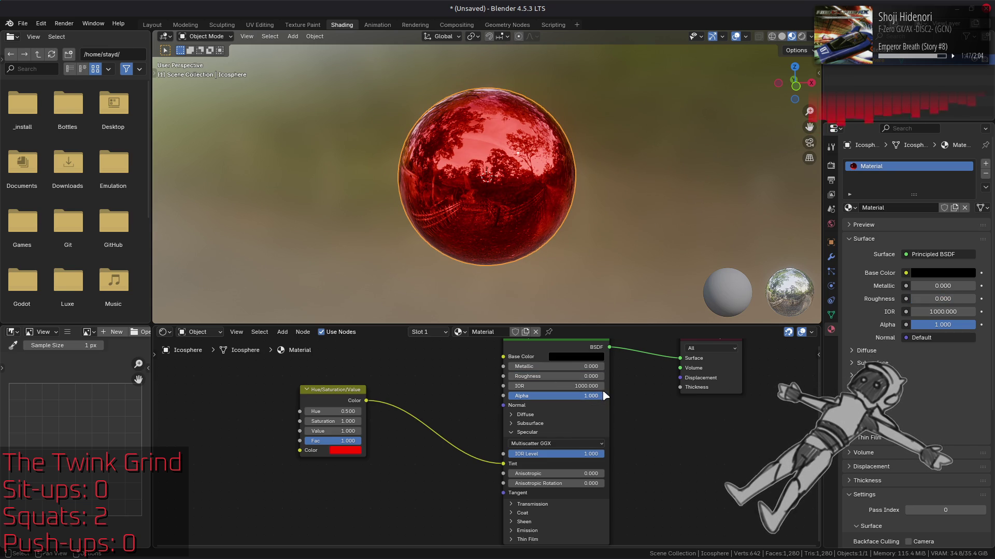
key("ctrl+z")
key("ctrl+z")
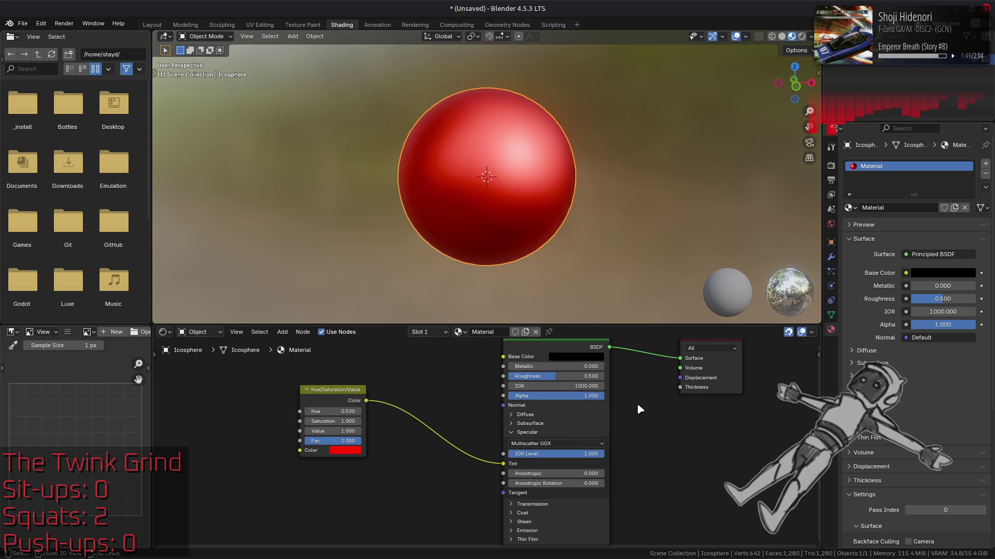
key("ctrl+shift+z")
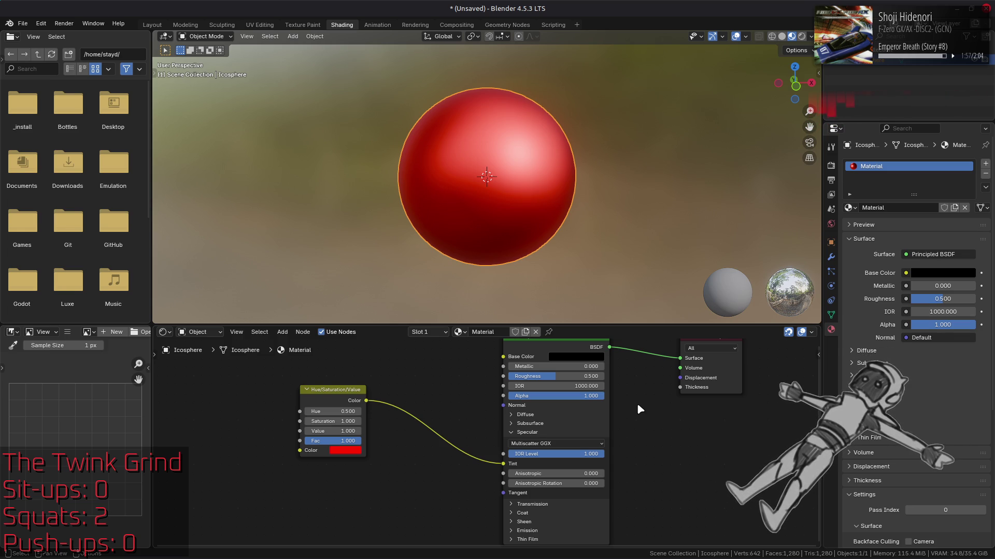
left_click_drag(640, 409, 655, 433)
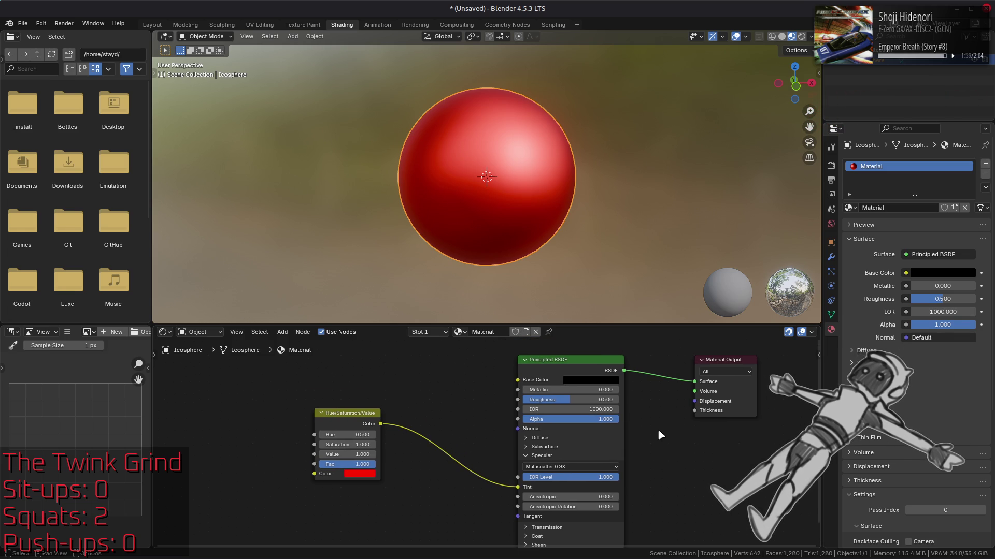
Set the Principled BSDF distribution to GGX and Roughness to 1.000
left_click(562, 467)
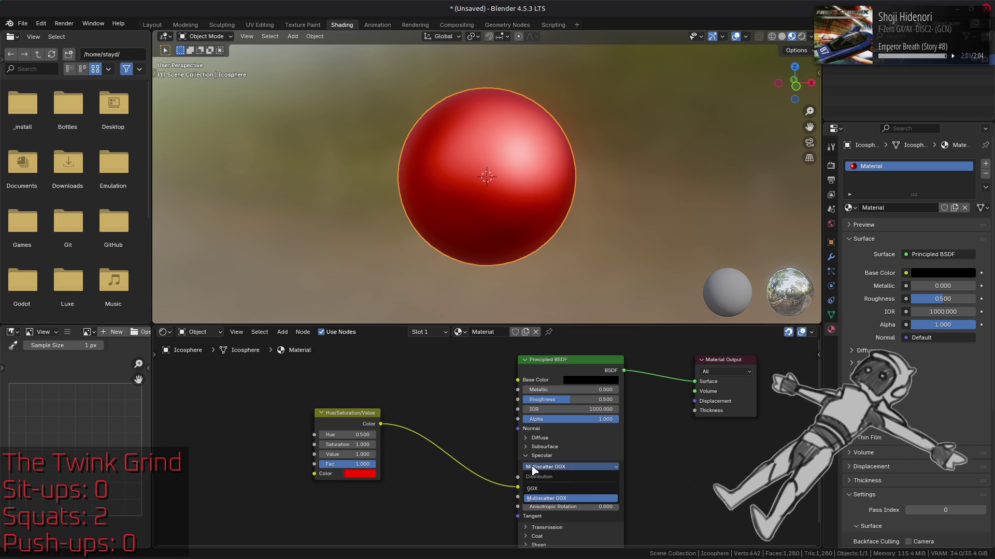
left_click(551, 489)
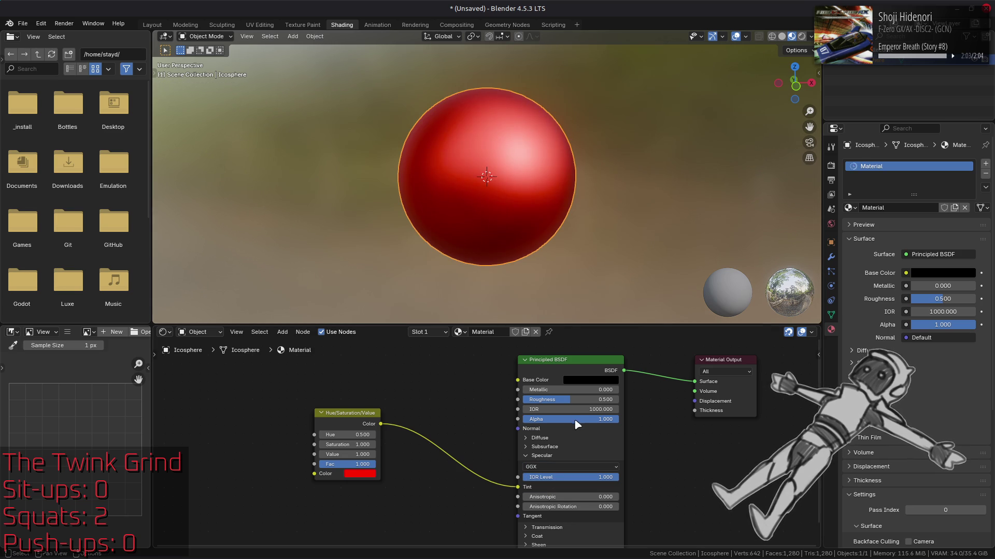
left_click_drag(570, 399, 616, 399)
Compare Multiscatter GGX against GGX distribution, ending on GGX
left_click(562, 467)
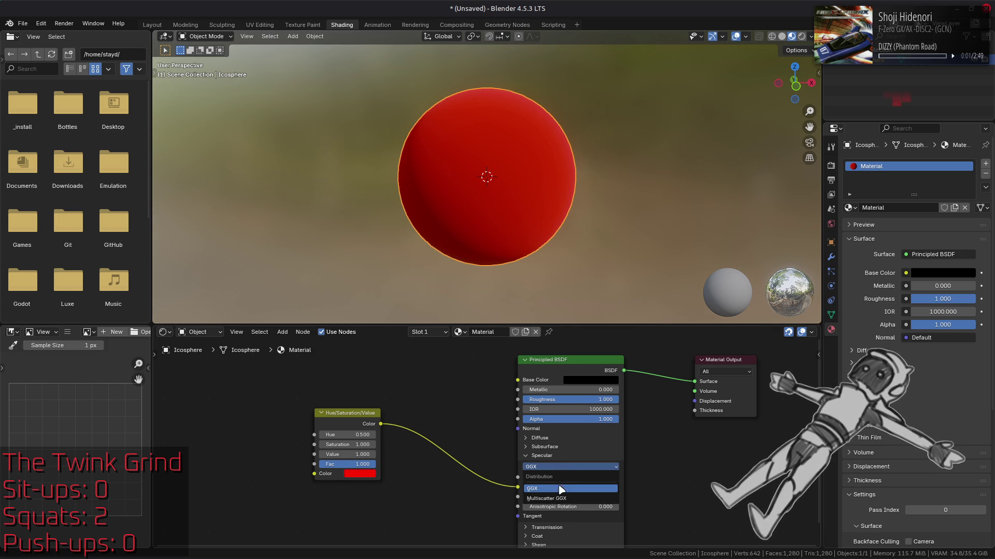
left_click(559, 499)
left_click(570, 467)
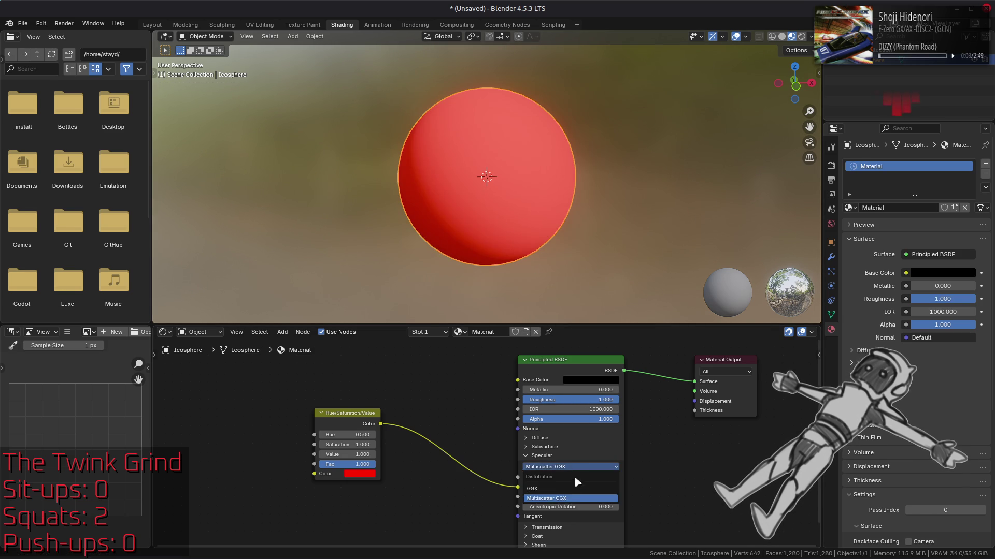
left_click(574, 477)
left_click(580, 468)
left_click(570, 496)
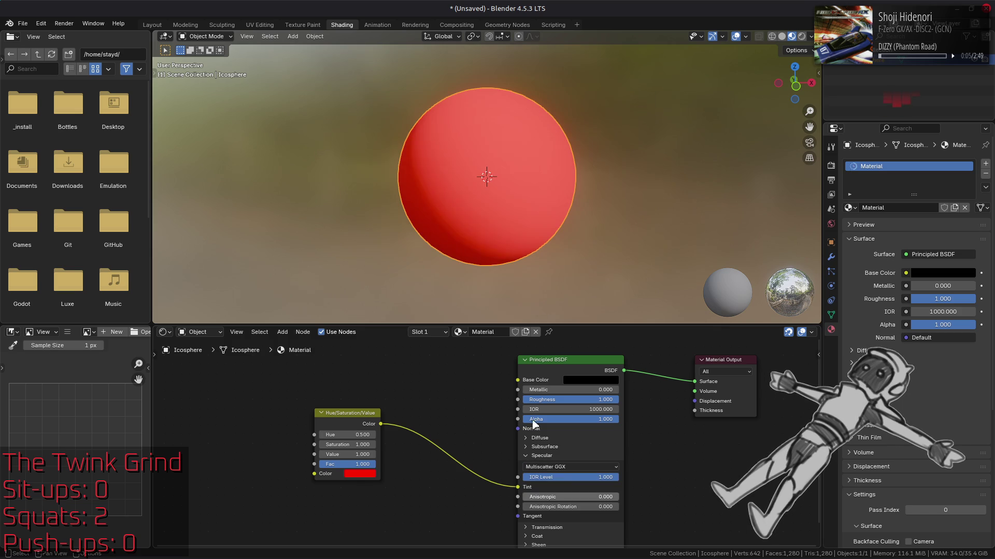
left_click(568, 468)
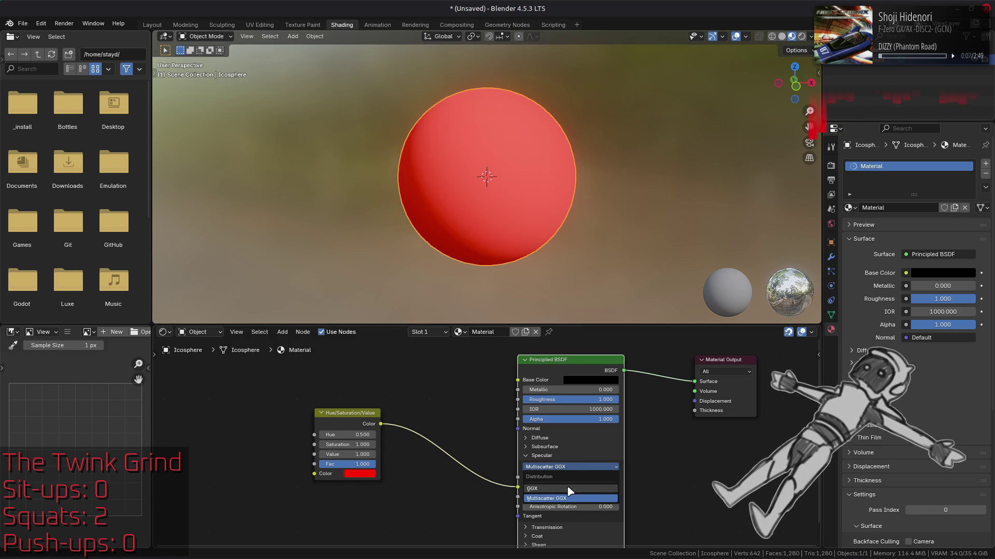
left_click(570, 490)
left_click(360, 473)
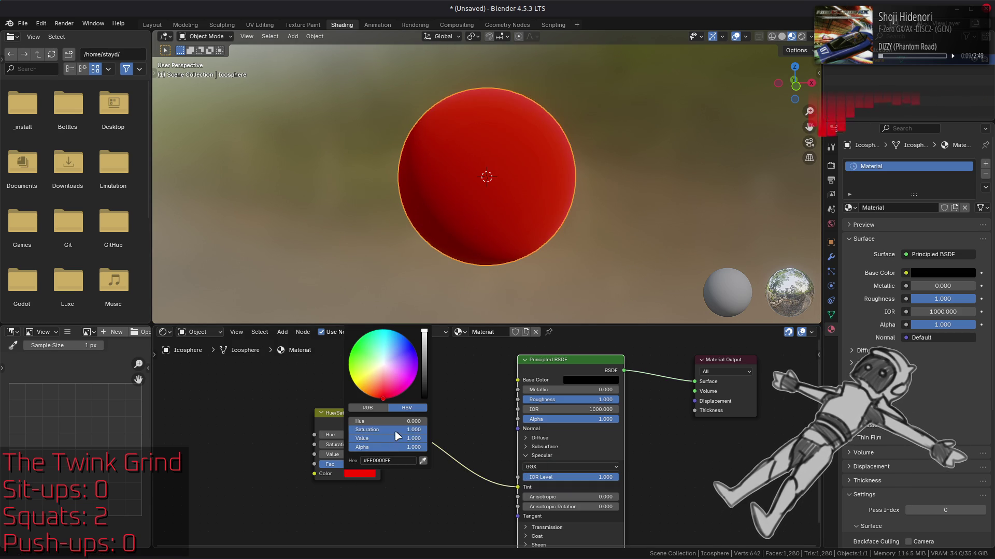
Drop the tint's Saturation to 0 for white, then compare Multiscatter GGX with GGX
left_click_drag(394, 430, 362, 430)
left_click(569, 468)
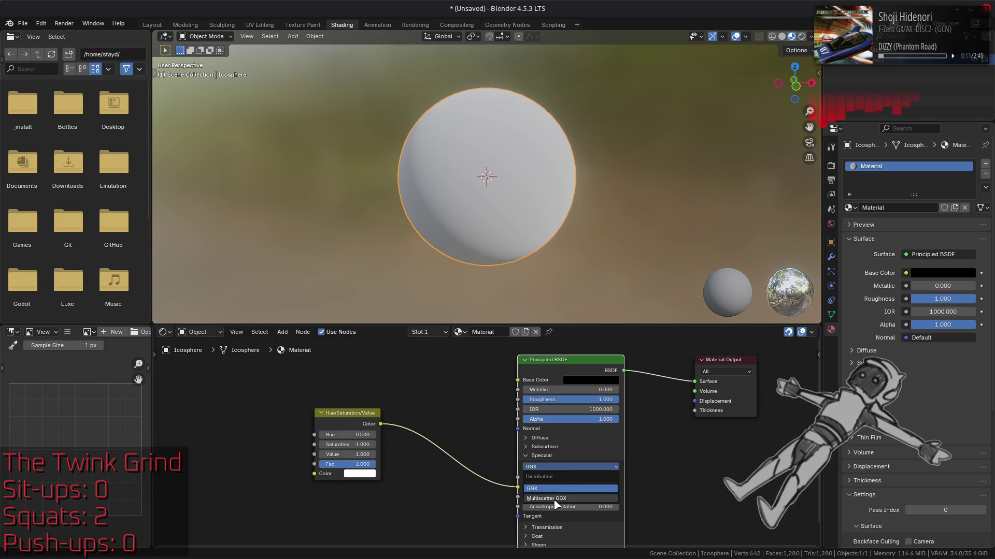
left_click(568, 496)
left_click(554, 467)
left_click(555, 487)
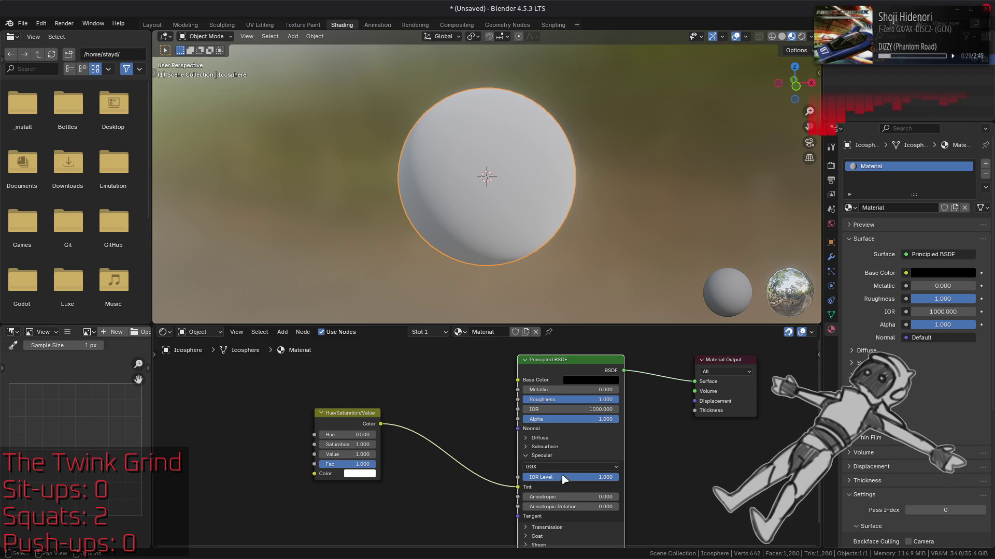
Toggle the distribution between Multiscatter GGX and GGX again, ending on GGX
left_click(562, 468)
left_click(562, 488)
left_click(563, 468)
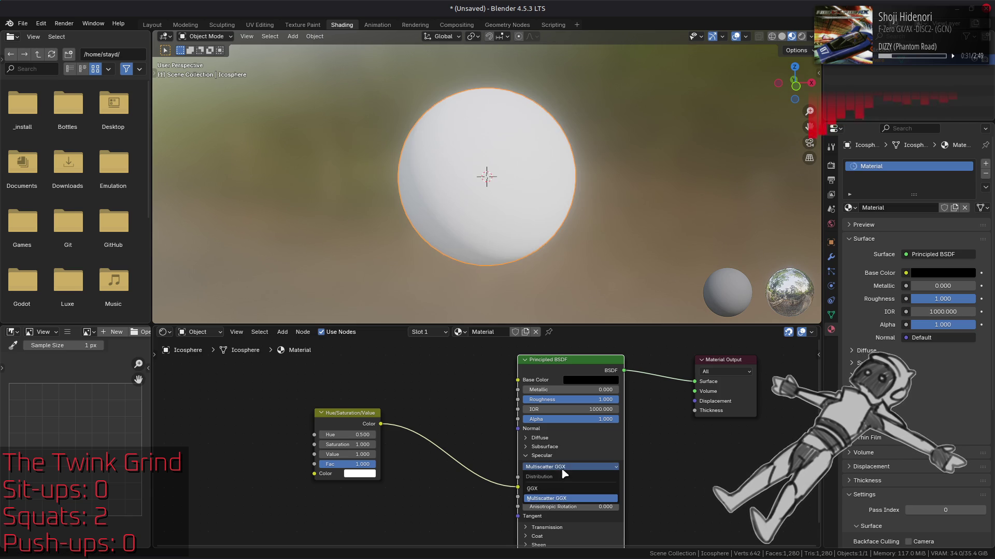
left_click(562, 491)
left_click(564, 469)
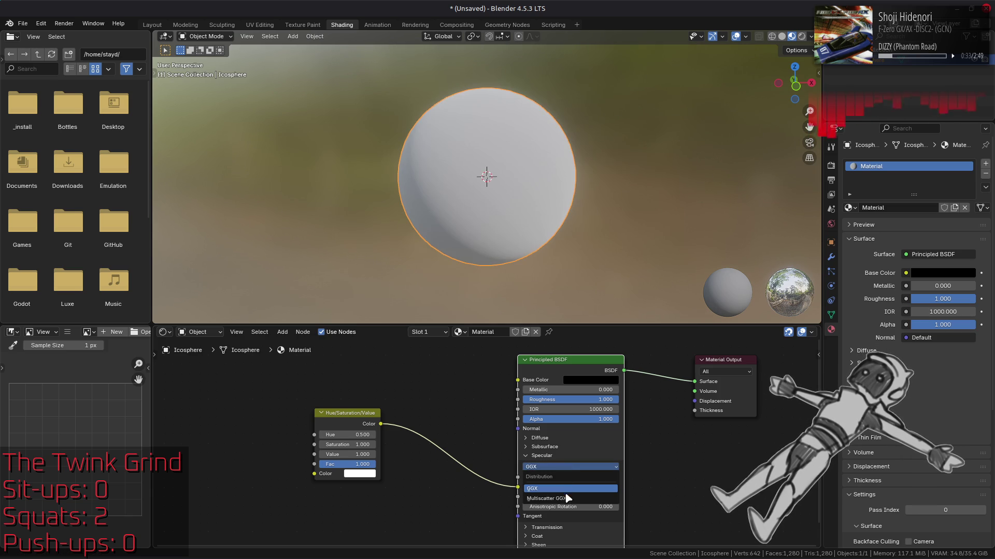
left_click(566, 499)
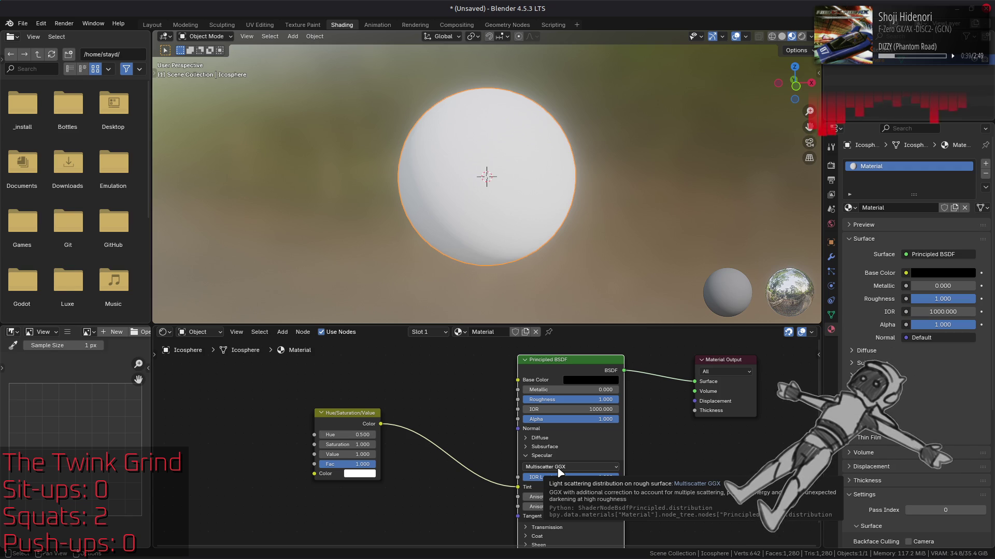
left_click(560, 469)
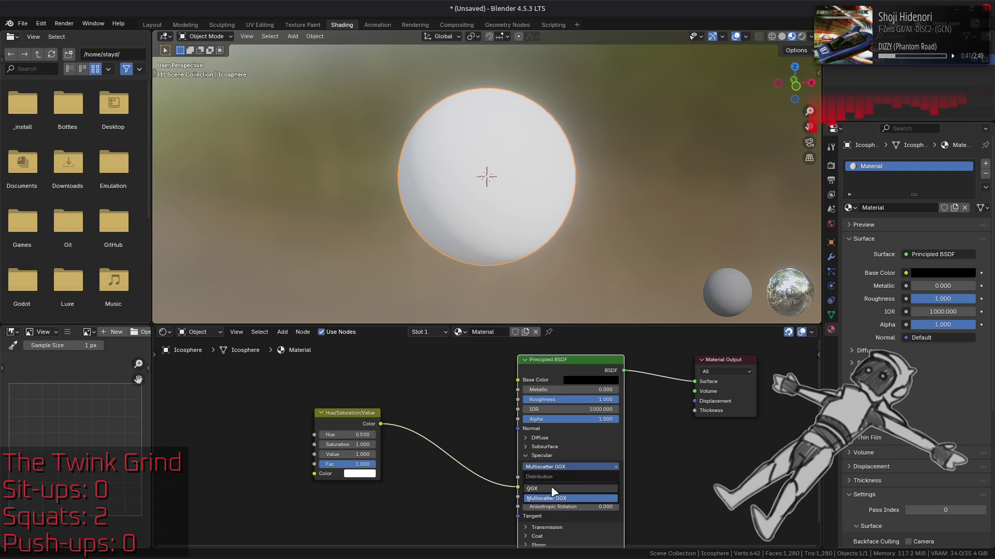
left_click(553, 489)
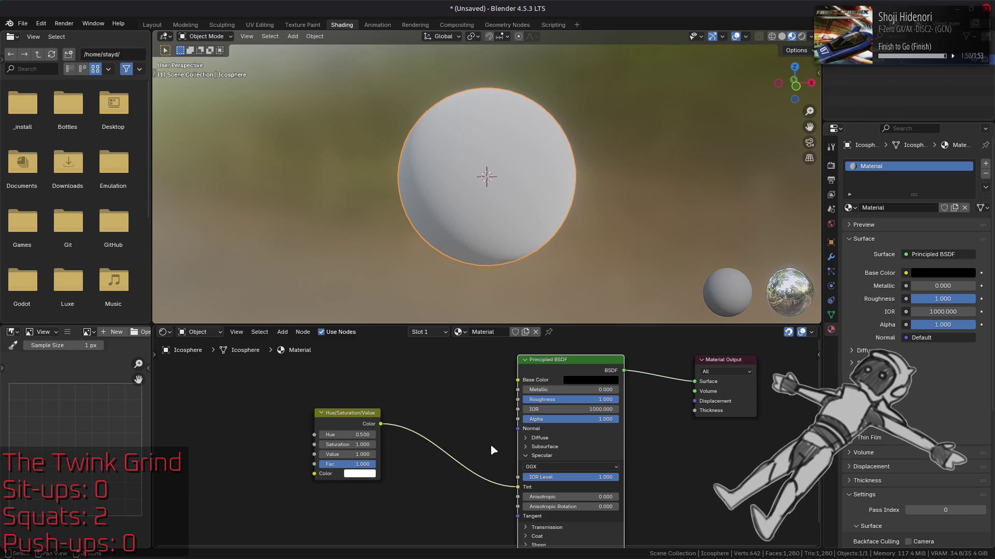
Deselect all nodes in the shader graph
left_click(492, 444)
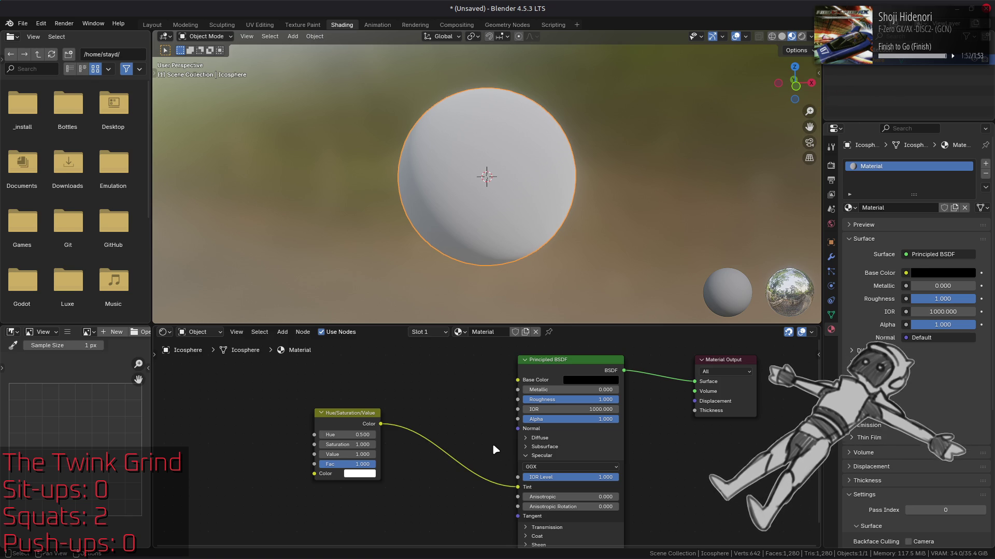